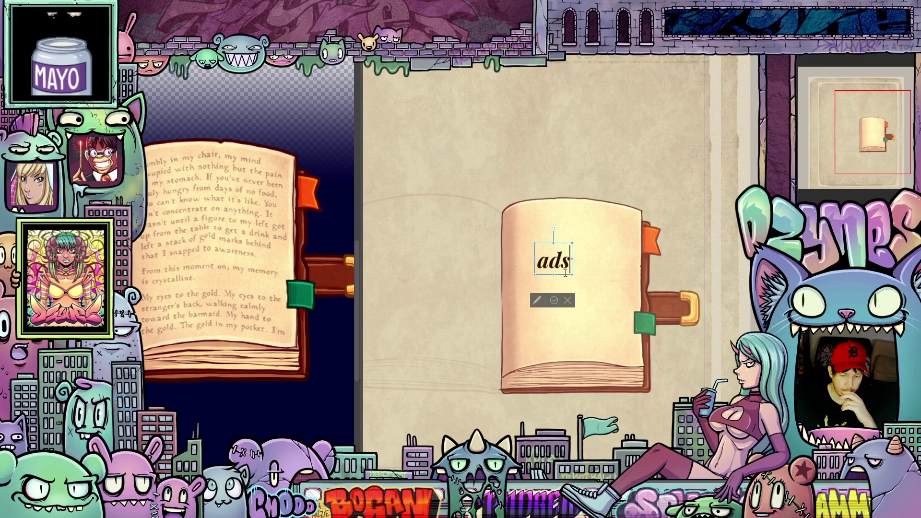
Nudge the 'ads' text slightly up and right, then commit it on the book cover.
{"action": "left_click_drag", "start_coordinate": [569, 276], "coordinate": [571, 275]}
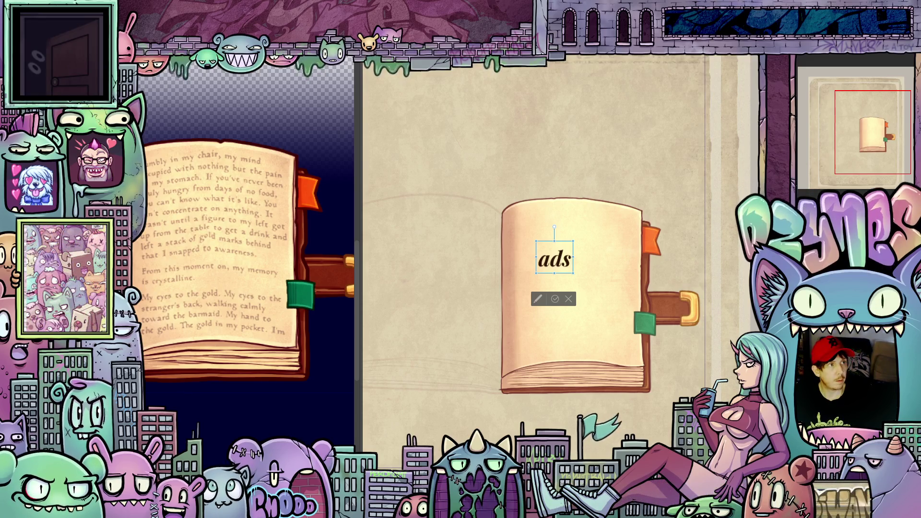
{"action": "key", "text": "Escape"}
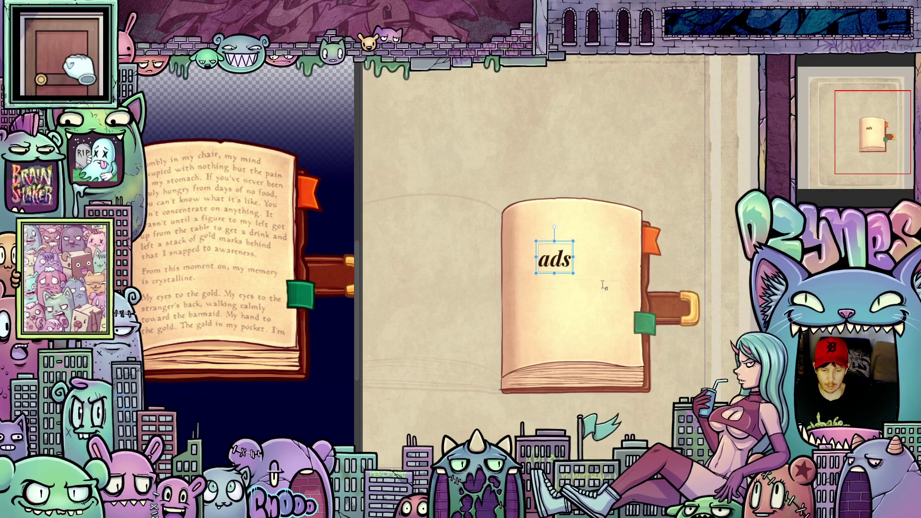
Add a second line 'running' under 'ads' with a lowercase r and shift the text slightly down.
{"action": "left_click", "coordinate": [572, 264]}
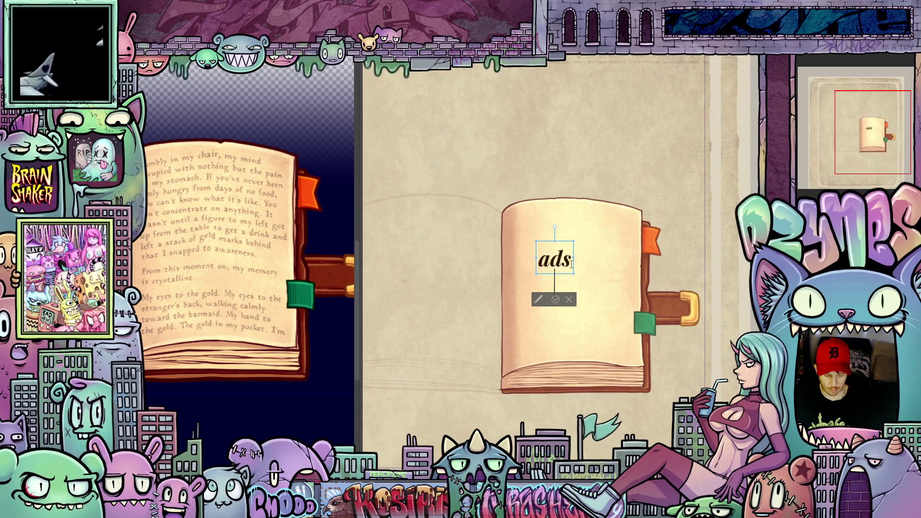
{"action": "key", "text": "Return"}
{"action": "type", "text": "R"}
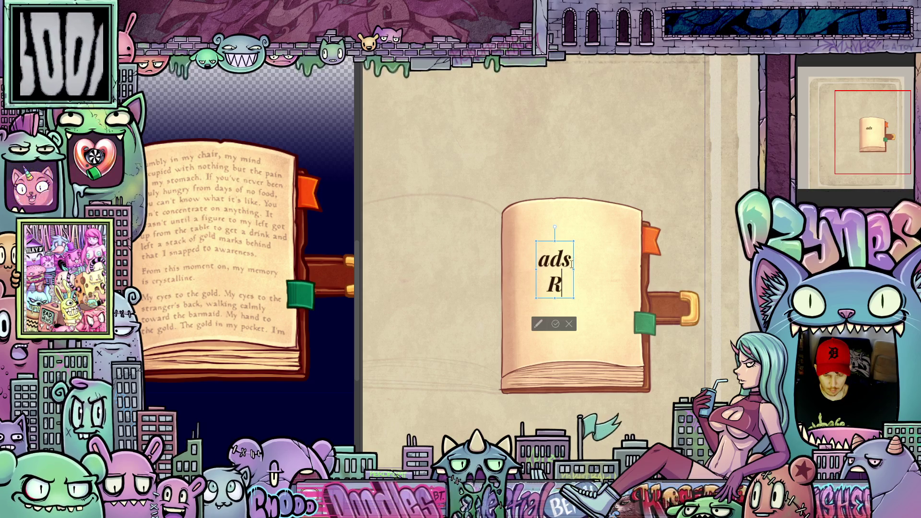
{"action": "type", "text": "u"}
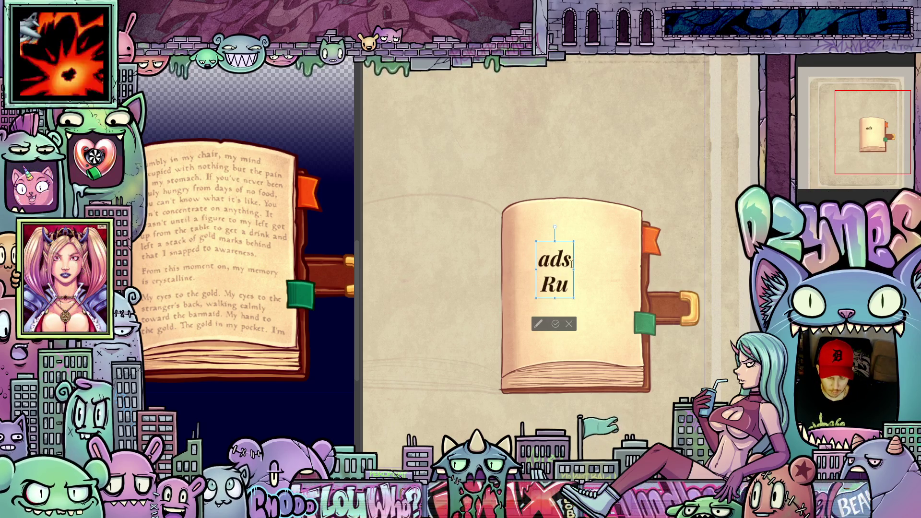
{"action": "type", "text": "nnin"}
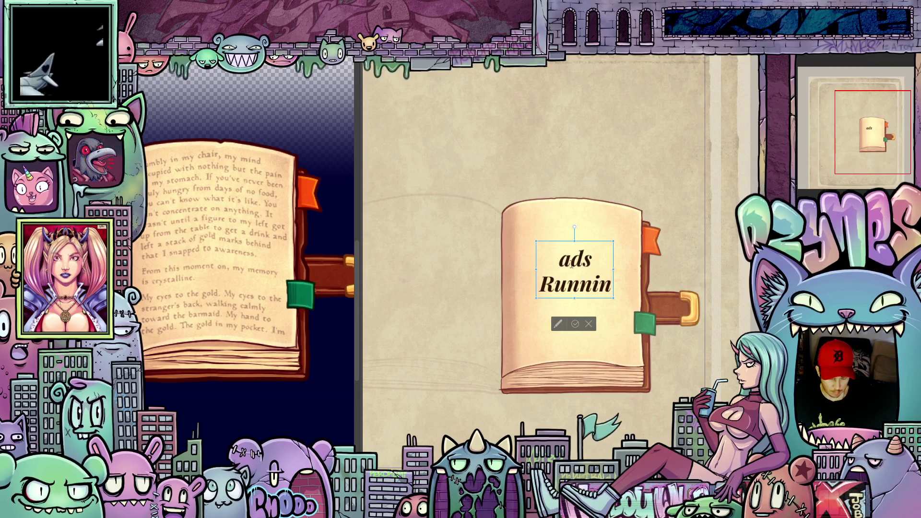
{"action": "type", "text": "g"}
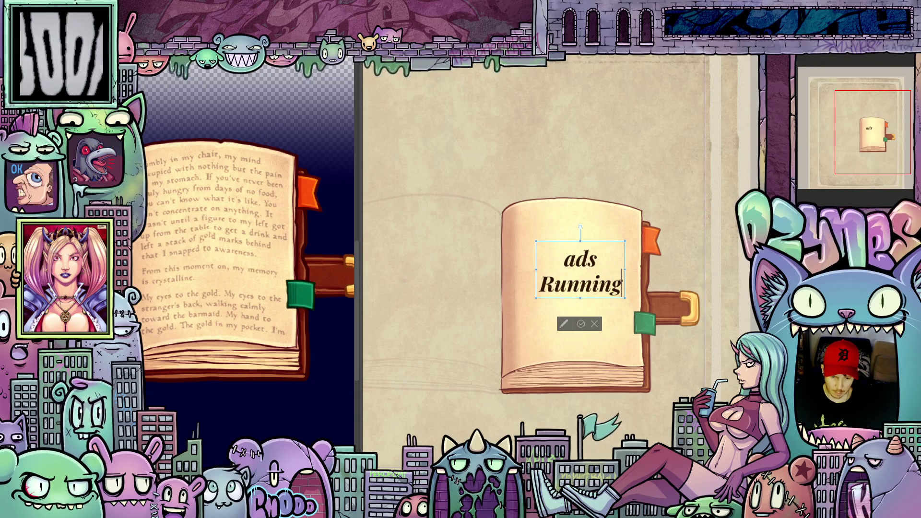
{"action": "key", "text": "Home"}
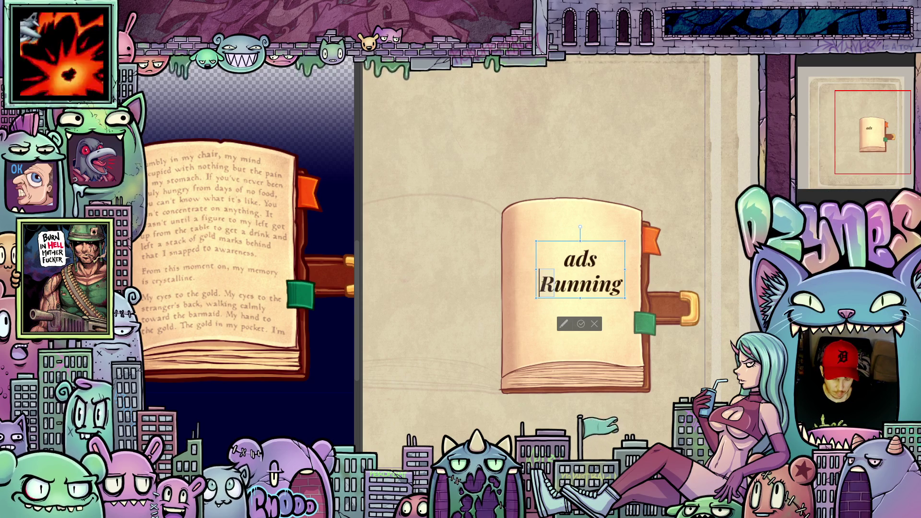
{"action": "key", "text": "Delete"}
{"action": "type", "text": "r"}
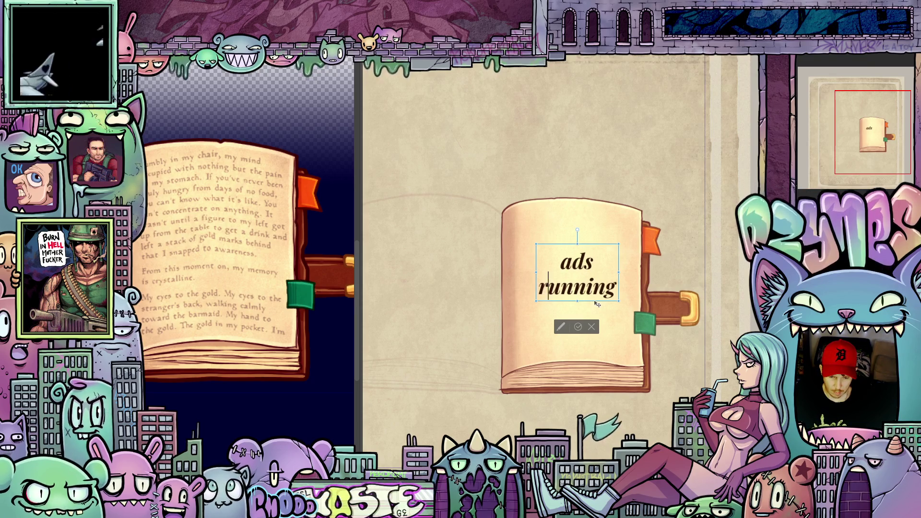
{"action": "left_click_drag", "start_coordinate": [596, 303], "coordinate": [591, 310]}
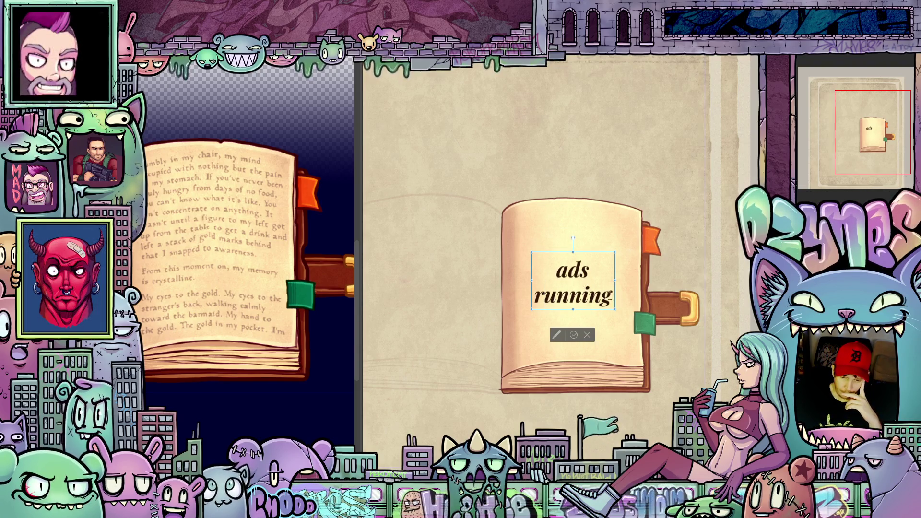
Delete the 'running' line so only 'ads' remains, then start a fresh line below it.
{"action": "key", "text": "shift+Left"}
{"action": "key", "text": "shift+Left"}
{"action": "key", "text": "shift+Left"}
{"action": "key", "text": "shift+Left"}
{"action": "key", "text": "shift+Left"}
{"action": "key", "text": "shift+Left"}
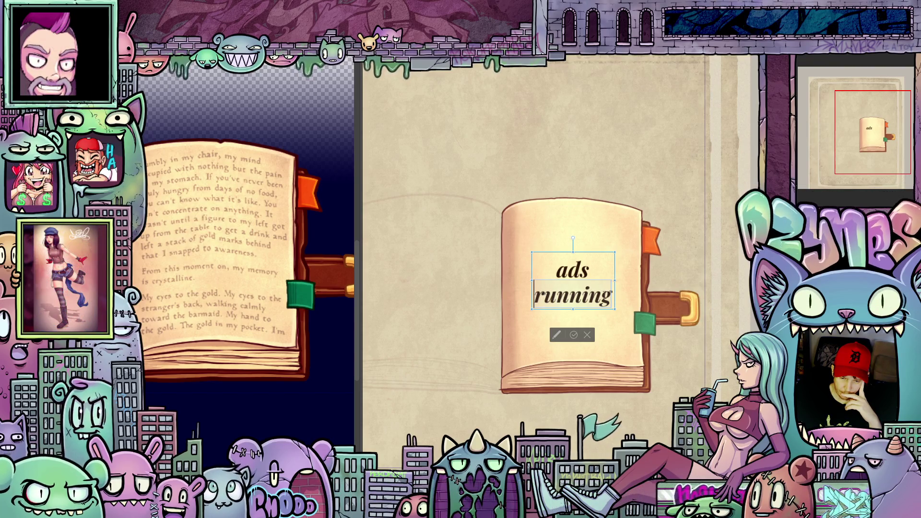
{"action": "key", "text": "ctrl+Home"}
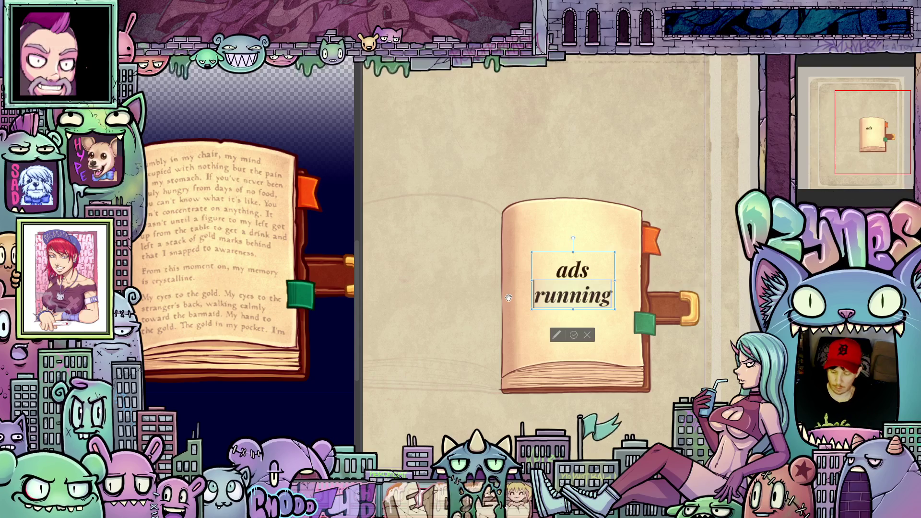
{"action": "key", "text": "BackSpace"}
{"action": "key", "text": "BackSpace"}
{"action": "key", "text": "BackSpace"}
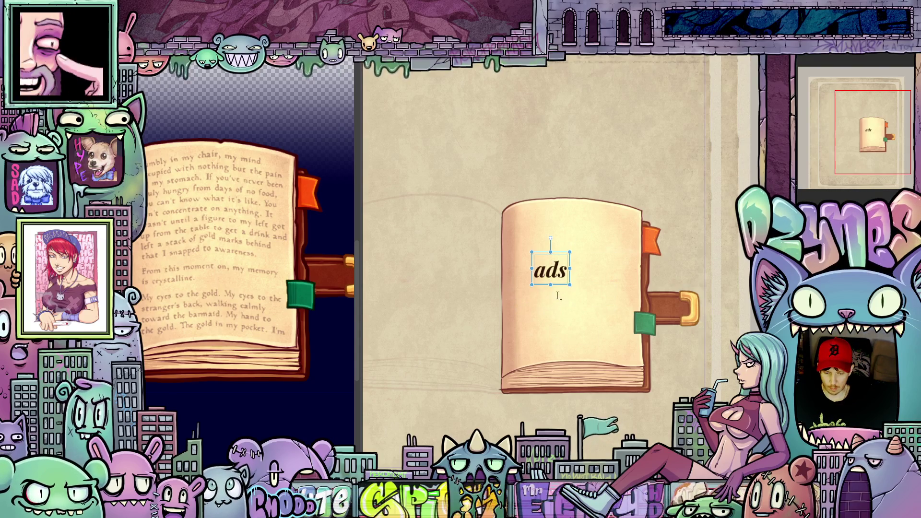
{"action": "key", "text": "Return"}
{"action": "type", "text": "r"}
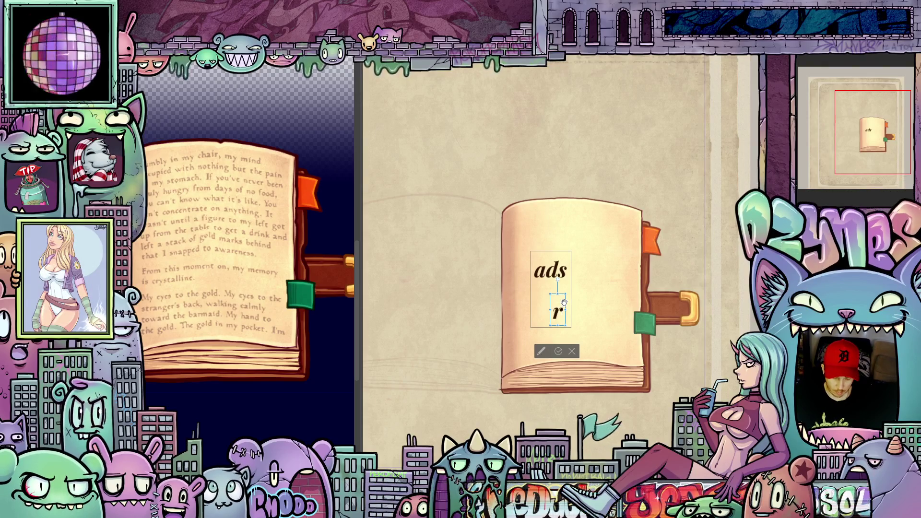
{"action": "type", "text": "unning"}
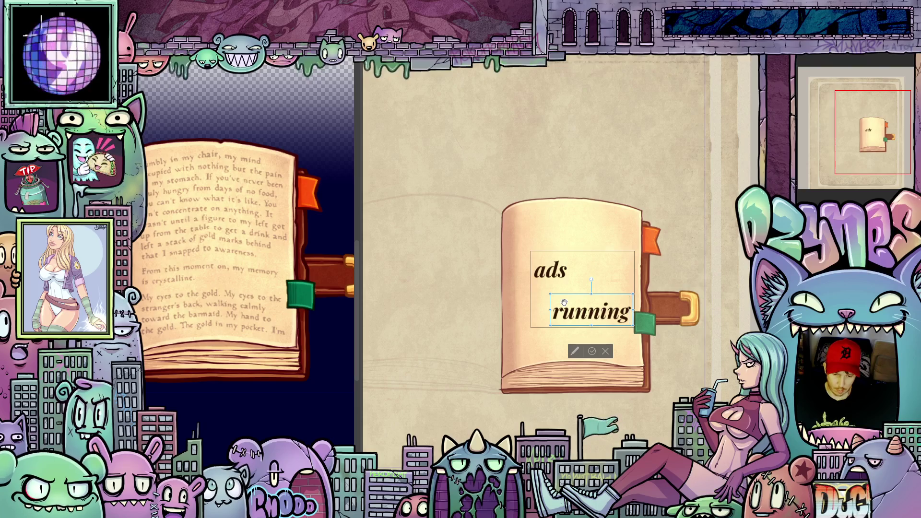
Squeeze the text box so 'ads' and 'running' stack tightly, nudge left and commit.
{"action": "left_click_drag", "start_coordinate": [605, 329], "coordinate": [568, 302]}
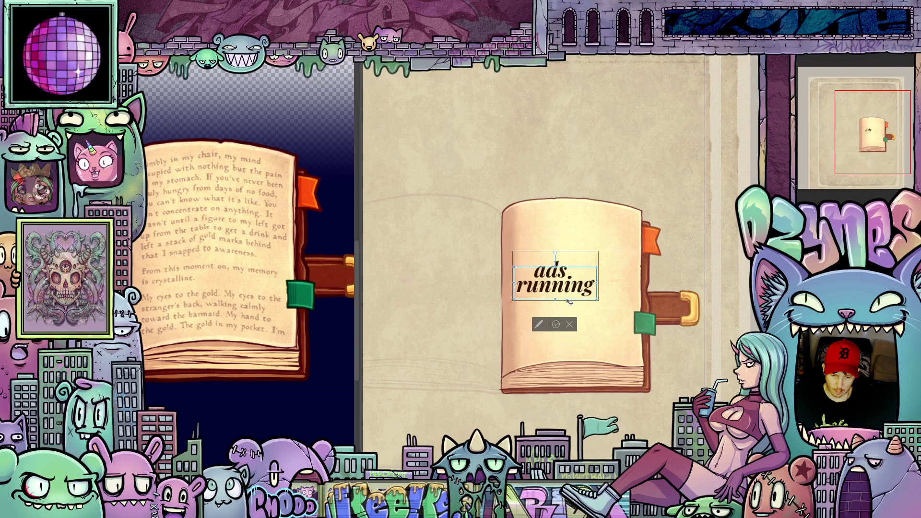
{"action": "left_click_drag", "start_coordinate": [569, 301], "coordinate": [568, 303]}
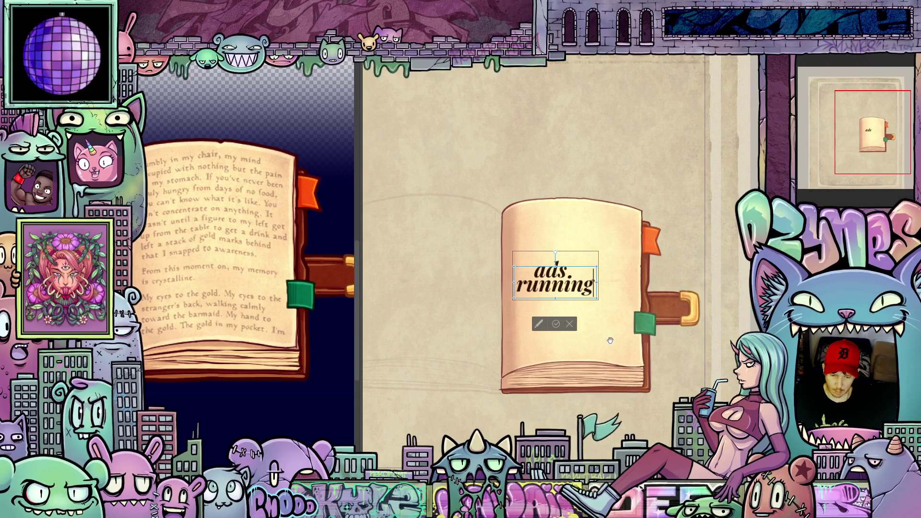
{"action": "key", "text": "Escape"}
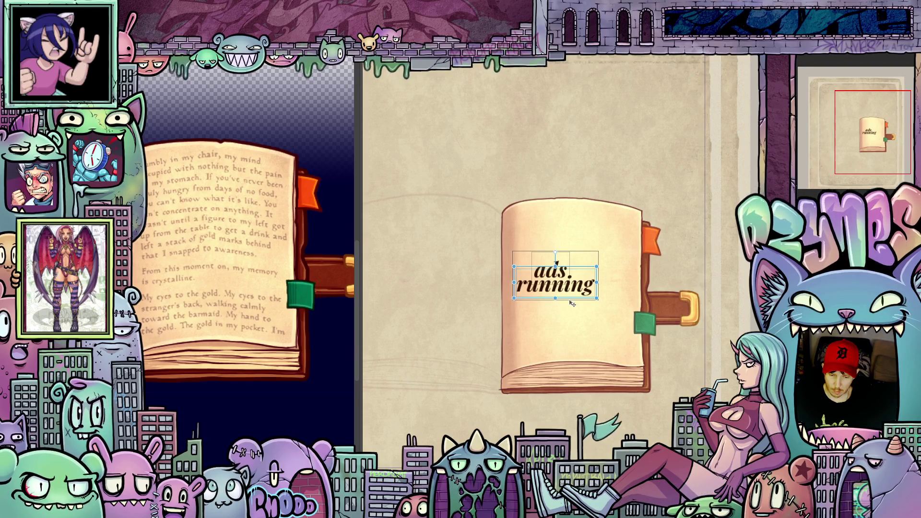
Try stretching the title right and taller, undo it and confirm the original placement.
{"action": "left_click_drag", "start_coordinate": [571, 303], "coordinate": [582, 308]}
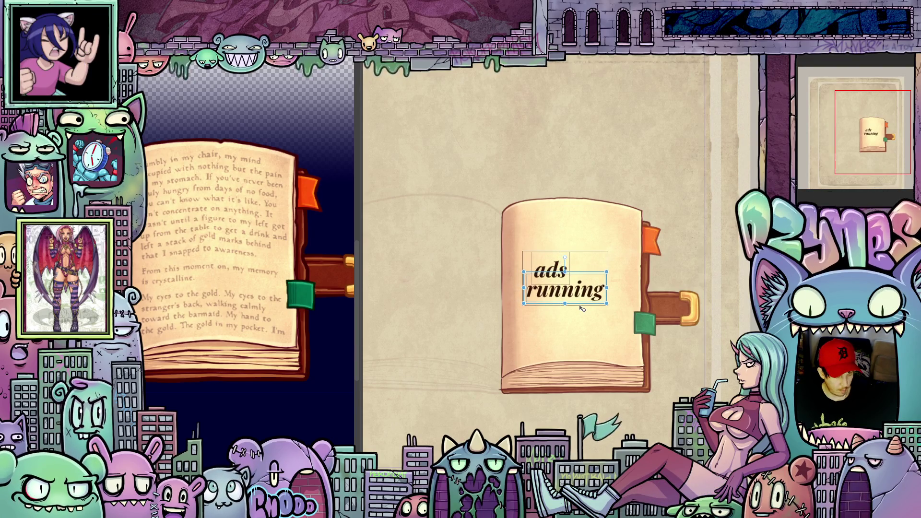
{"action": "key", "text": "ctrl+z"}
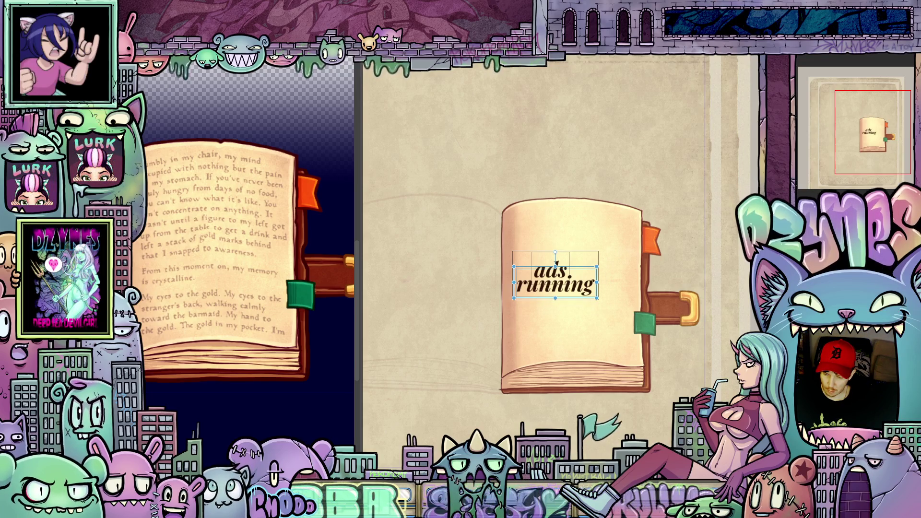
{"action": "key", "text": "Return"}
{"action": "key", "text": "ctrl+t"}
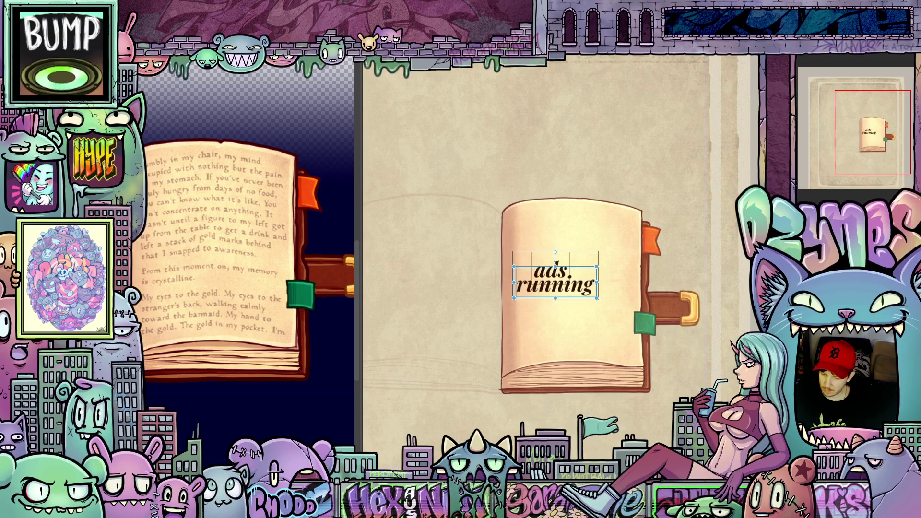
Reopen and finish editing the title text, then deselect it.
{"action": "left_click", "coordinate": [568, 251]}
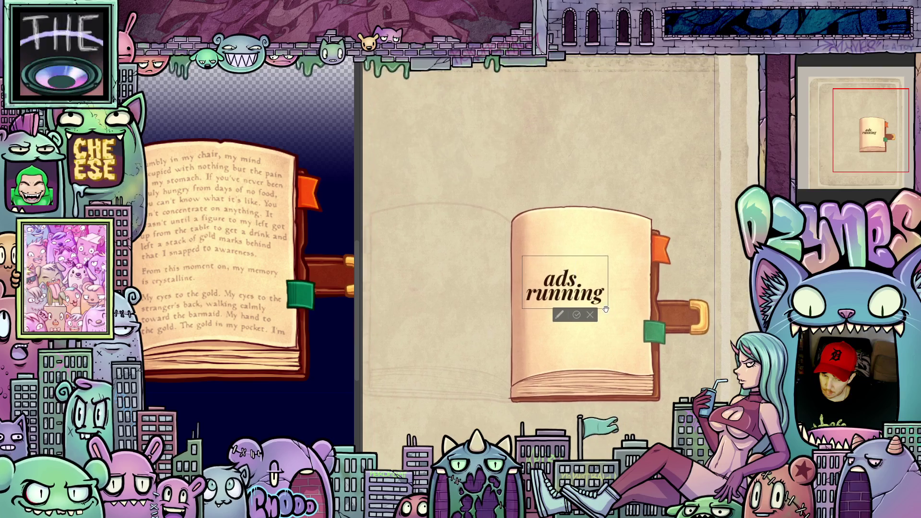
{"action": "key", "text": "Escape"}
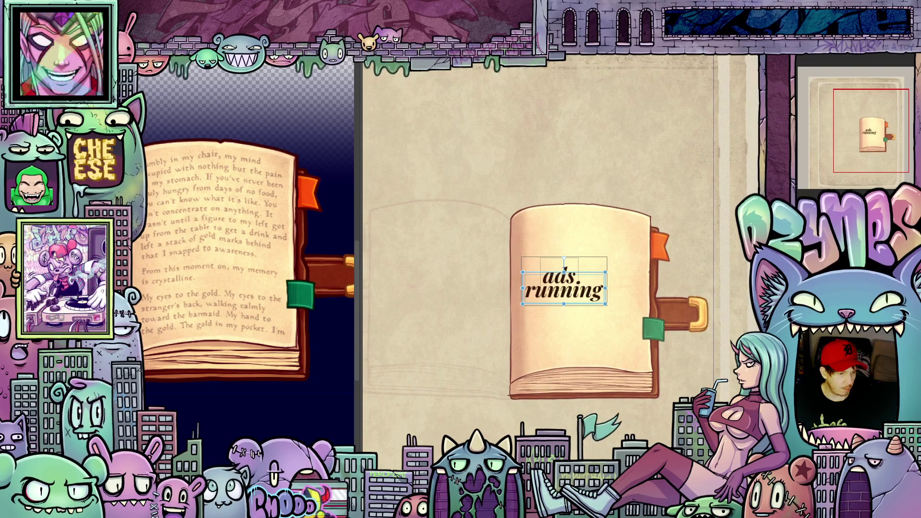
{"action": "key", "text": "Escape"}
Drag the 'ads. running' title into the upper middle of the book cover.
{"action": "left_click_drag", "start_coordinate": [573, 296], "coordinate": [590, 298]}
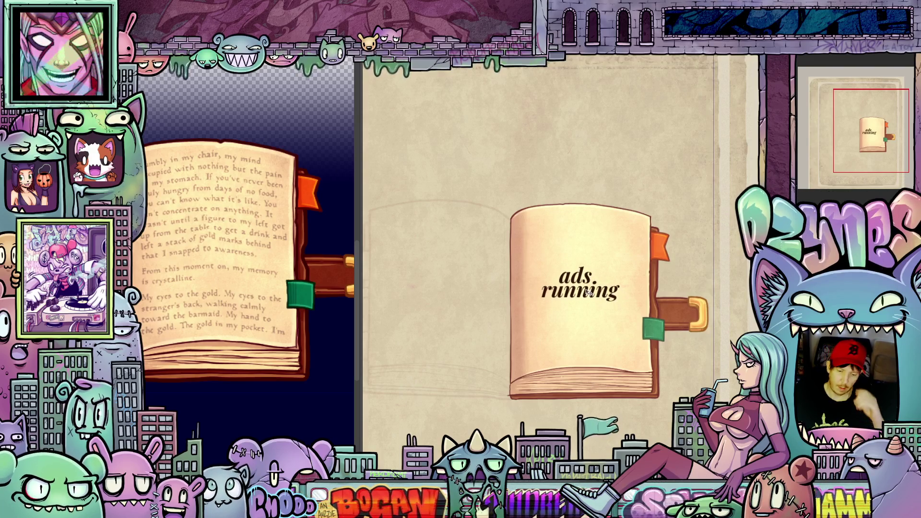
{"action": "left_click_drag", "start_coordinate": [589, 296], "coordinate": [584, 287]}
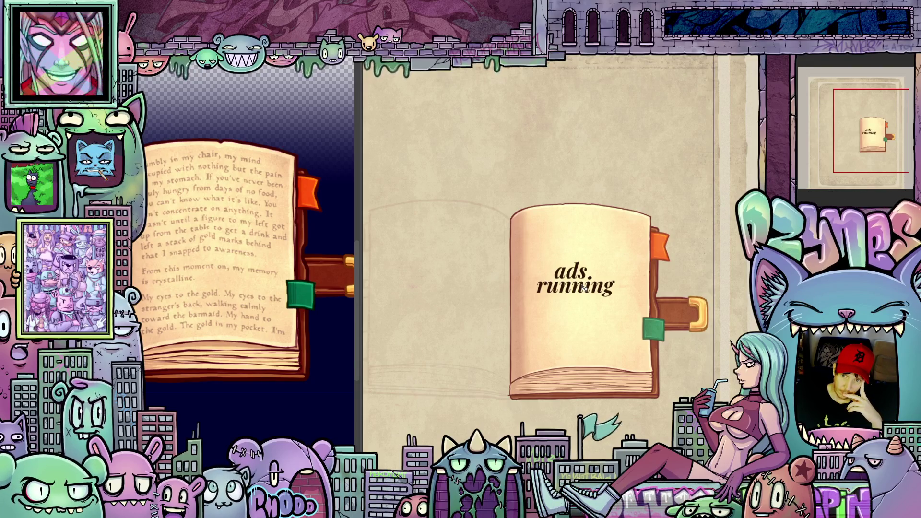
{"action": "left_click_drag", "start_coordinate": [585, 286], "coordinate": [588, 289]}
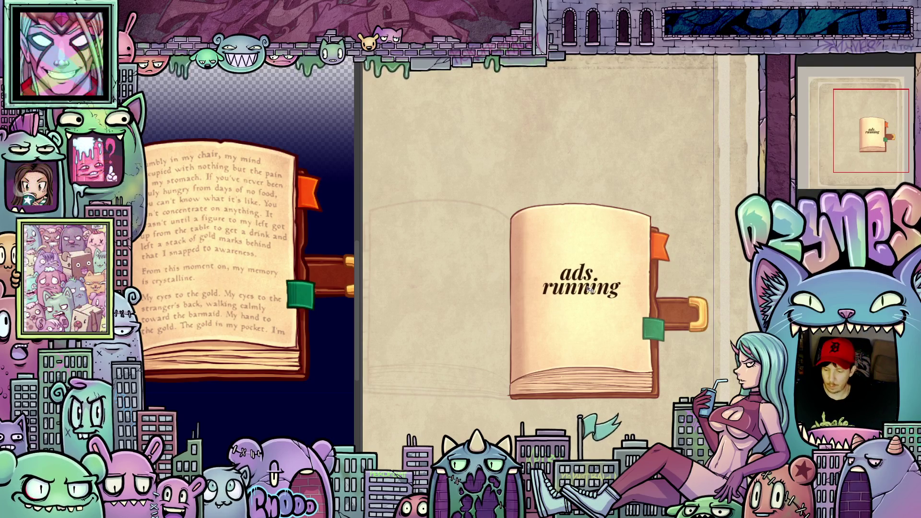
{"action": "key", "text": "ctrl+t"}
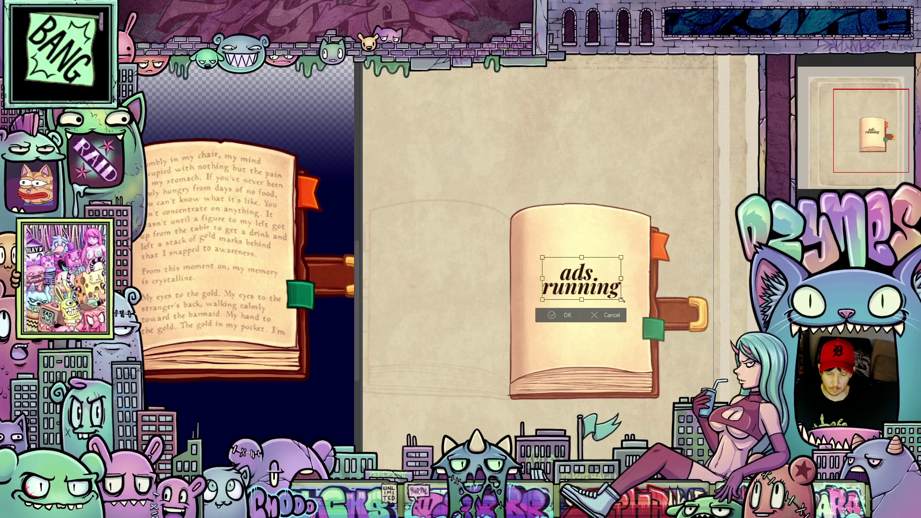
Scale the title larger, shift it slightly left and confirm the transform.
{"action": "left_click_drag", "start_coordinate": [623, 301], "coordinate": [644, 312]}
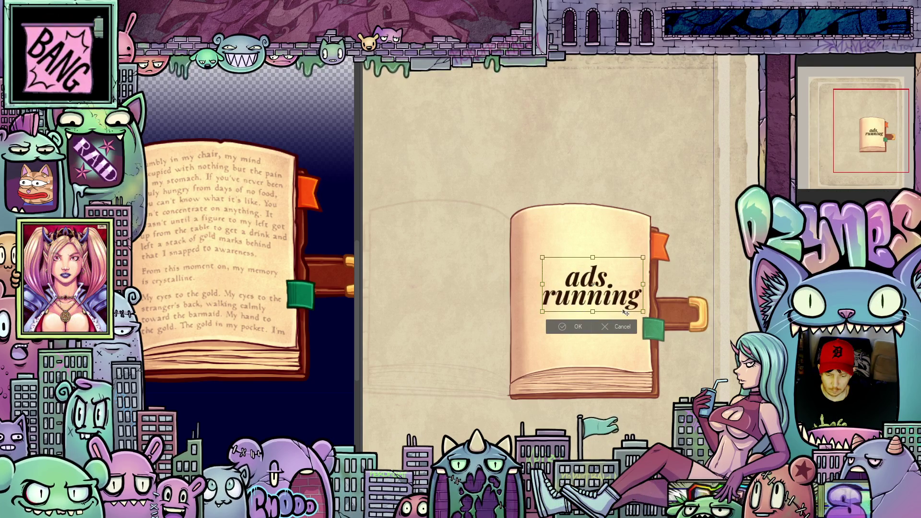
{"action": "left_click_drag", "start_coordinate": [625, 311], "coordinate": [616, 309]}
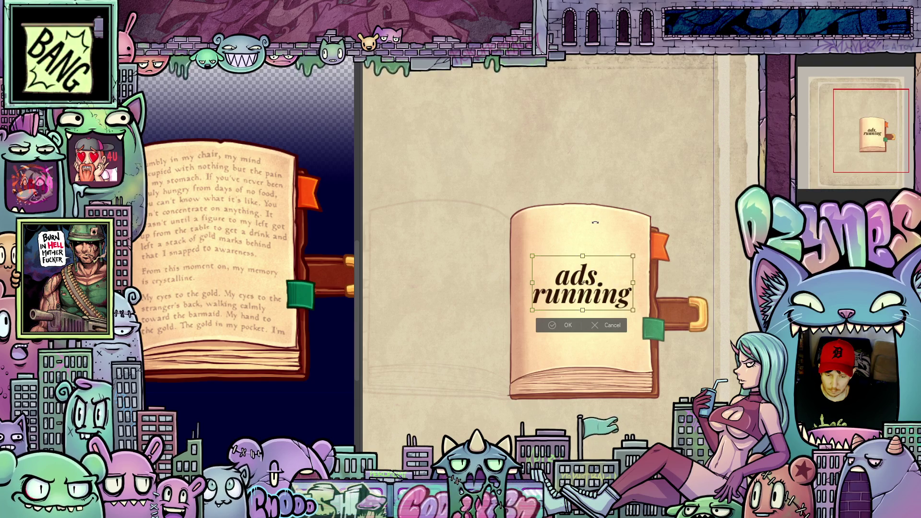
{"action": "left_click", "coordinate": [574, 325]}
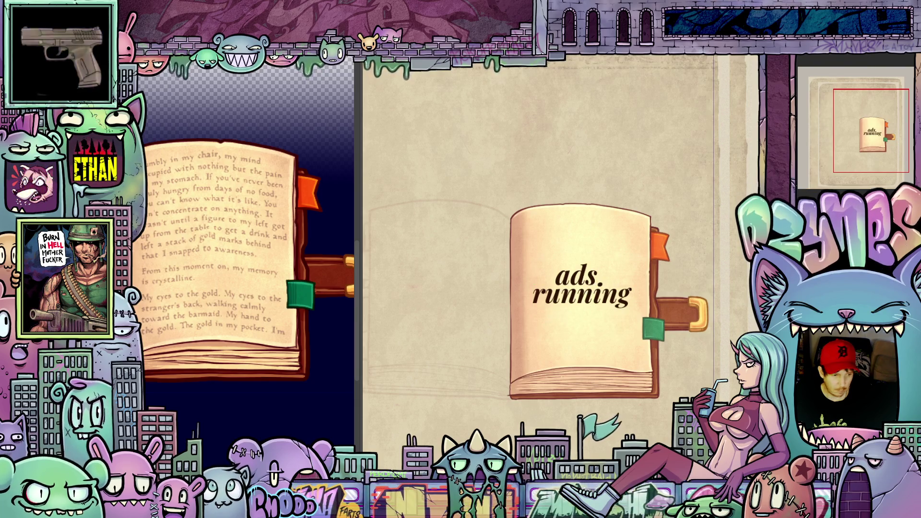
{"action": "left_click", "coordinate": [579, 267]}
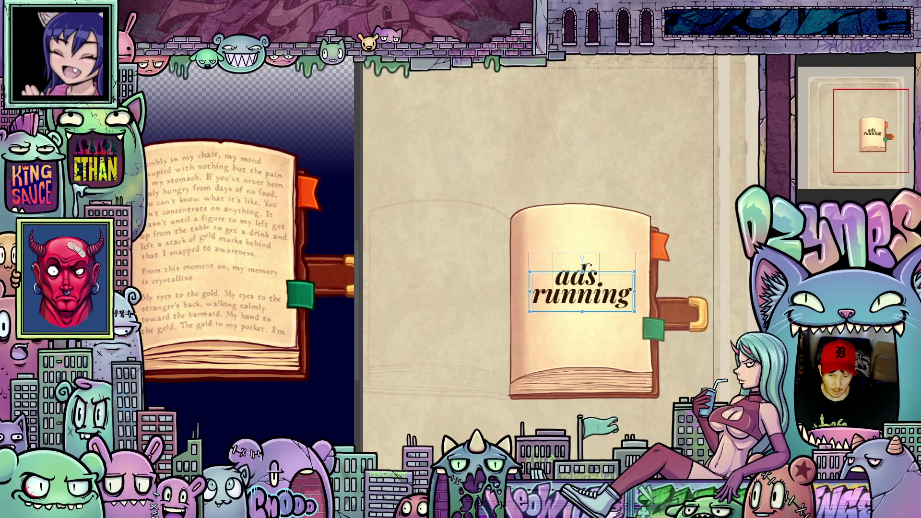
Select just the word 'ads.' and nudge it down one step toward 'running'.
{"action": "left_click", "coordinate": [592, 285]}
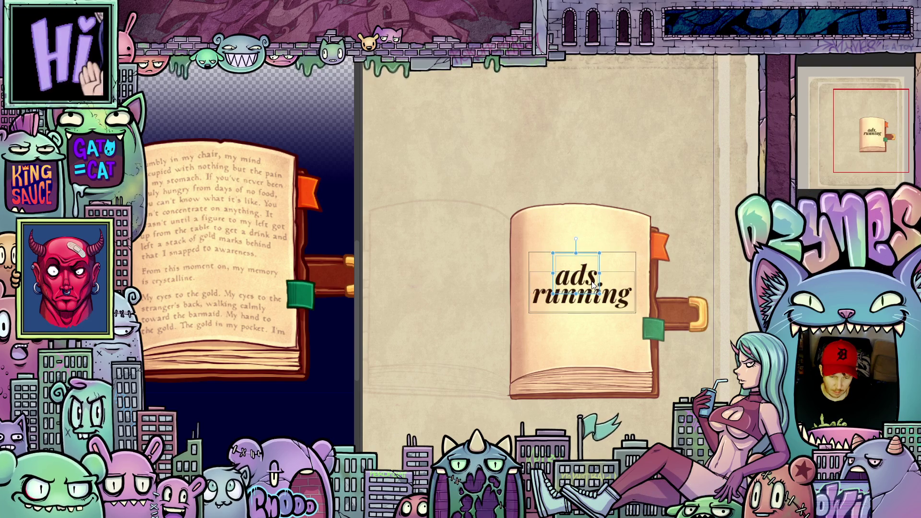
{"action": "key", "text": "Down"}
{"action": "key", "text": "Down"}
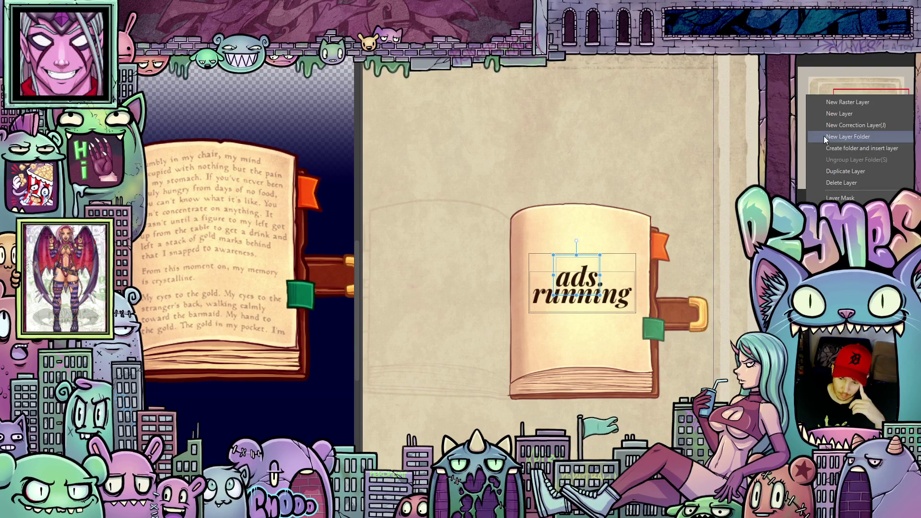
Dismiss the layer menu, reselect the title text to recolour it warm brown, then deselect.
{"action": "left_click", "coordinate": [856, 144]}
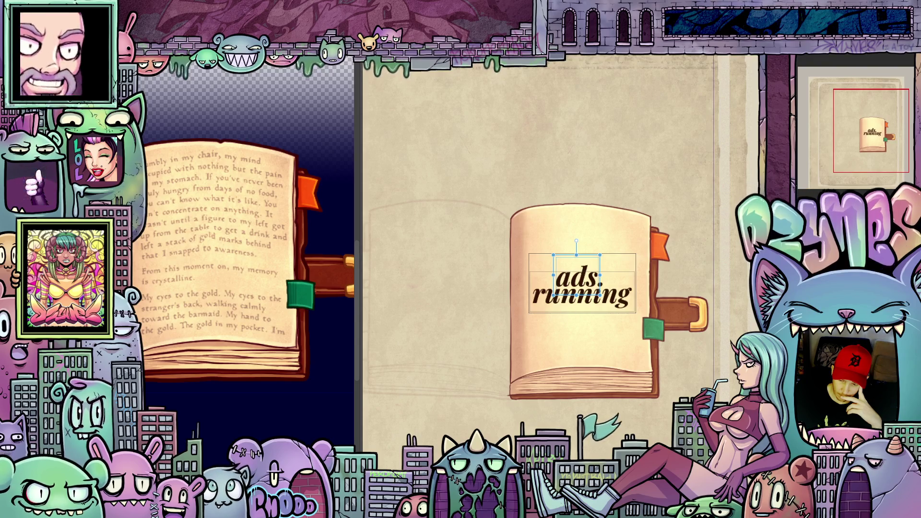
{"action": "key", "text": "Escape"}
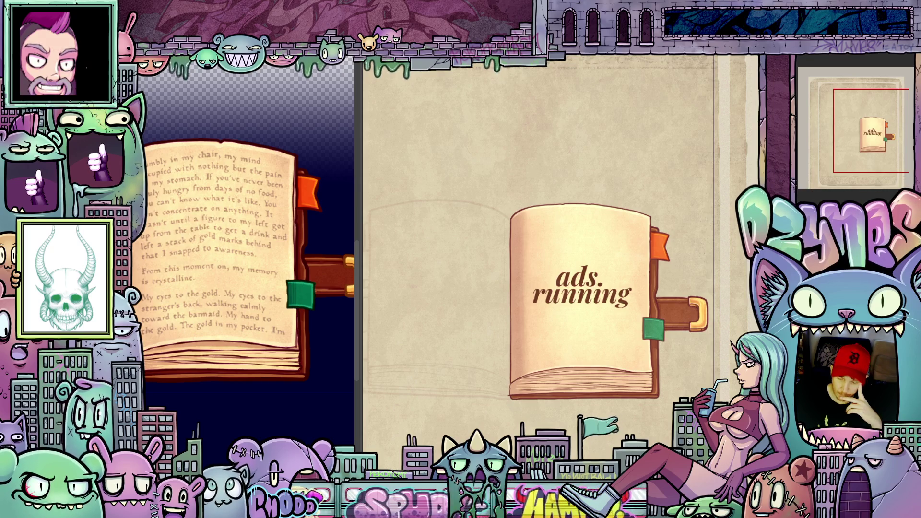
{"action": "left_click", "coordinate": [582, 287]}
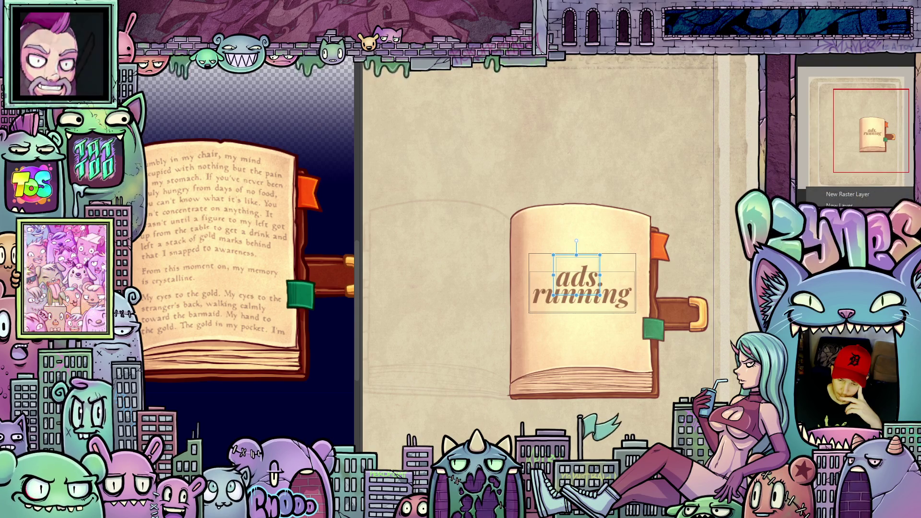
{"action": "left_click", "coordinate": [827, 184]}
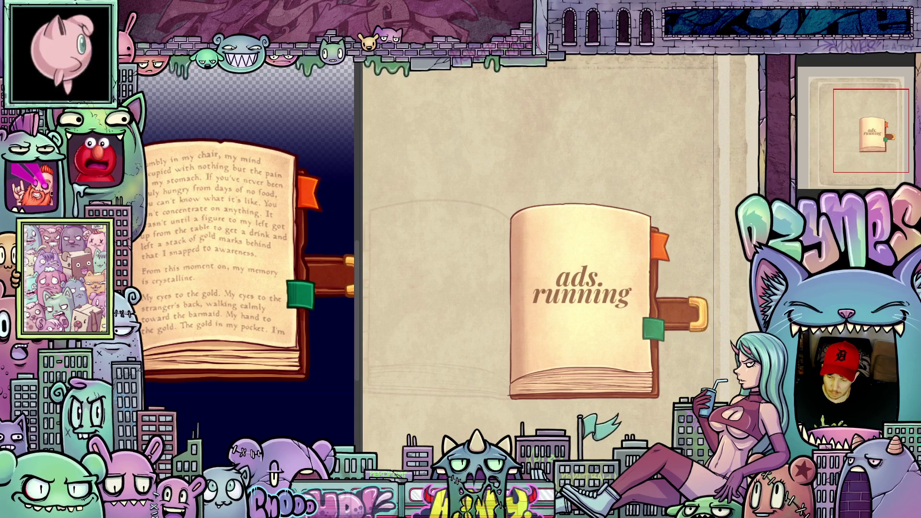
{"action": "scroll", "coordinate": [593, 295], "scroll_direction": "up", "scroll_amount": 2}
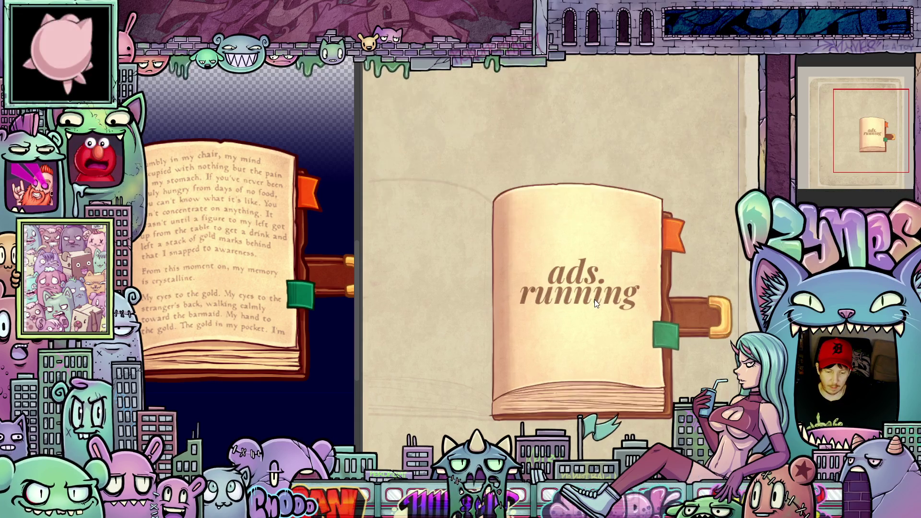
{"action": "scroll", "coordinate": [594, 300], "scroll_direction": "up", "scroll_amount": 1}
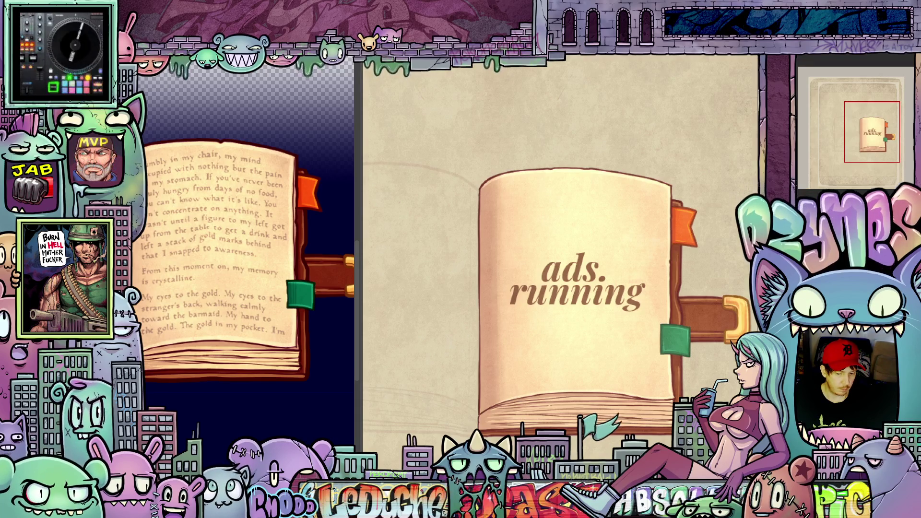
{"action": "mouse_move", "coordinate": [147, 272]}
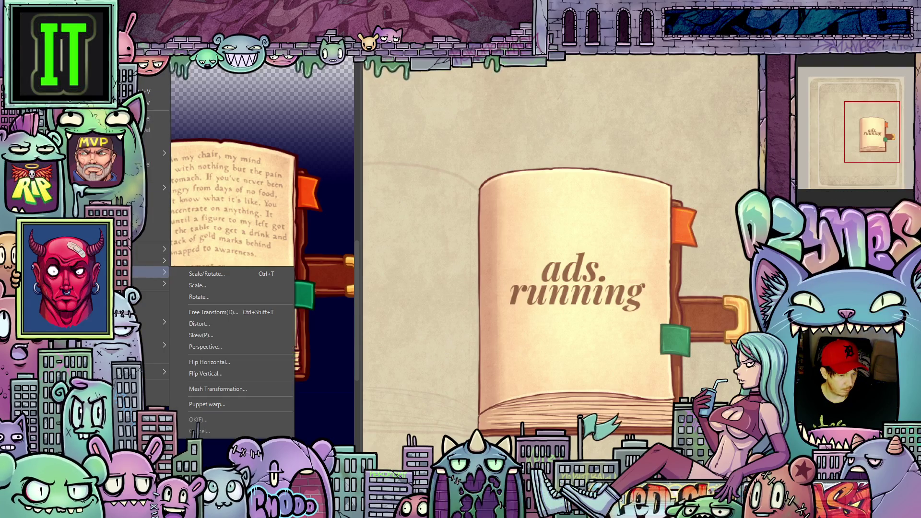
Apply a Mesh Transformation to bend the title along the cover's curve and confirm it.
{"action": "left_click", "coordinate": [218, 389]}
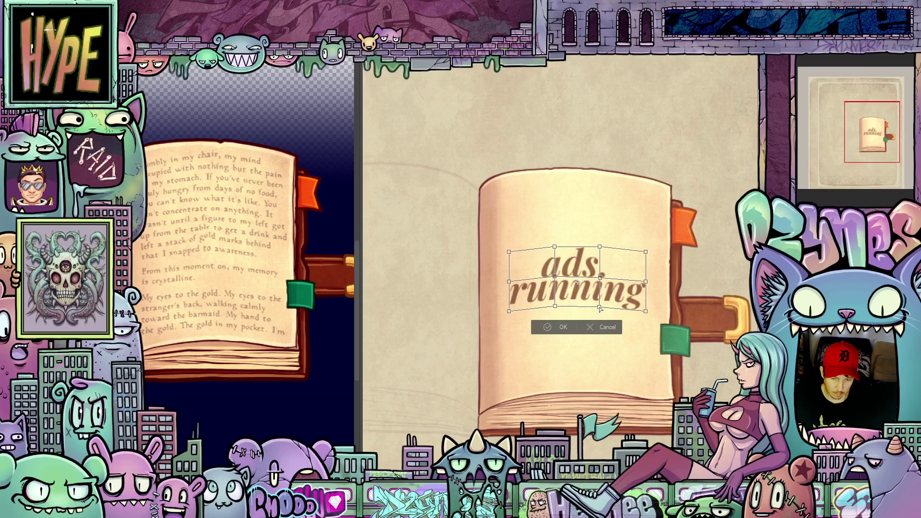
{"action": "left_click", "coordinate": [563, 327]}
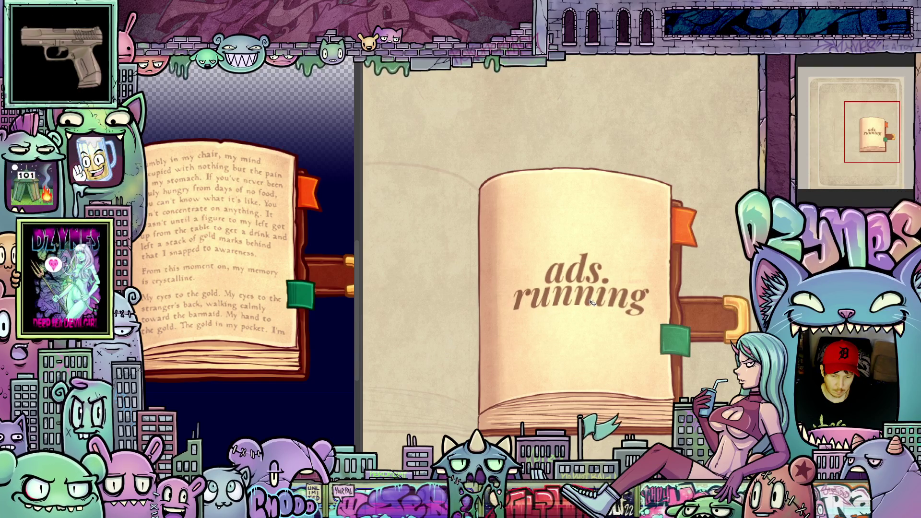
{"action": "scroll", "coordinate": [590, 302], "scroll_direction": "down", "scroll_amount": 1}
{"action": "scroll", "coordinate": [590, 316], "scroll_direction": "down", "scroll_amount": 1}
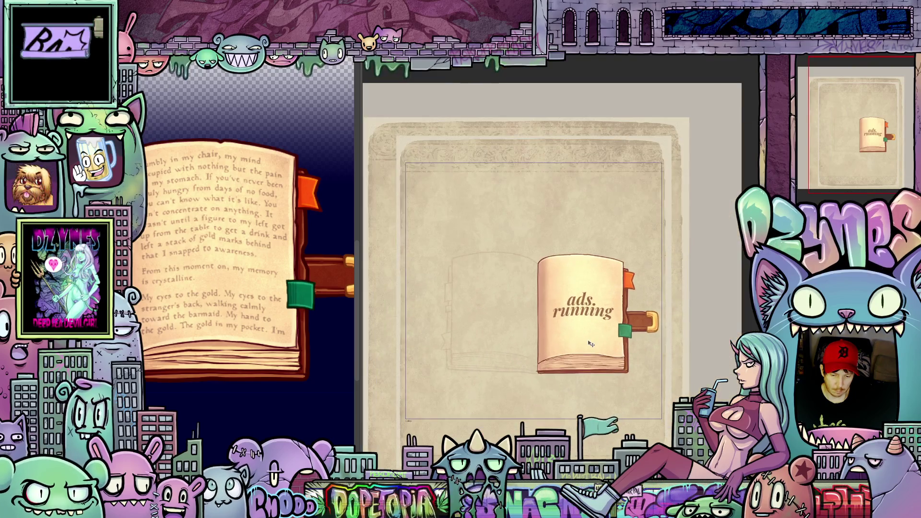
{"action": "scroll", "coordinate": [590, 338], "scroll_direction": "down", "scroll_amount": 1}
{"action": "scroll", "coordinate": [591, 344], "scroll_direction": "down", "scroll_amount": 1}
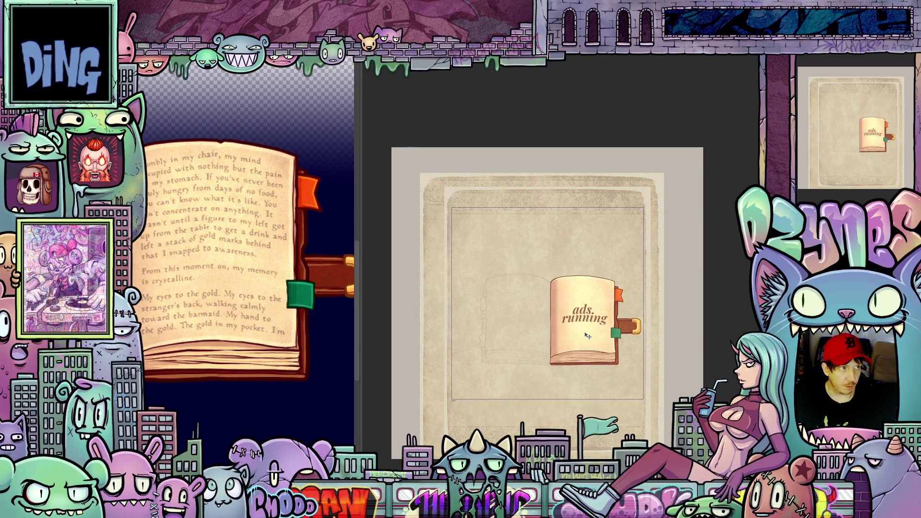
{"action": "scroll", "coordinate": [590, 340], "scroll_direction": "up", "scroll_amount": 2}
{"action": "scroll", "coordinate": [590, 340], "scroll_direction": "up", "scroll_amount": 1}
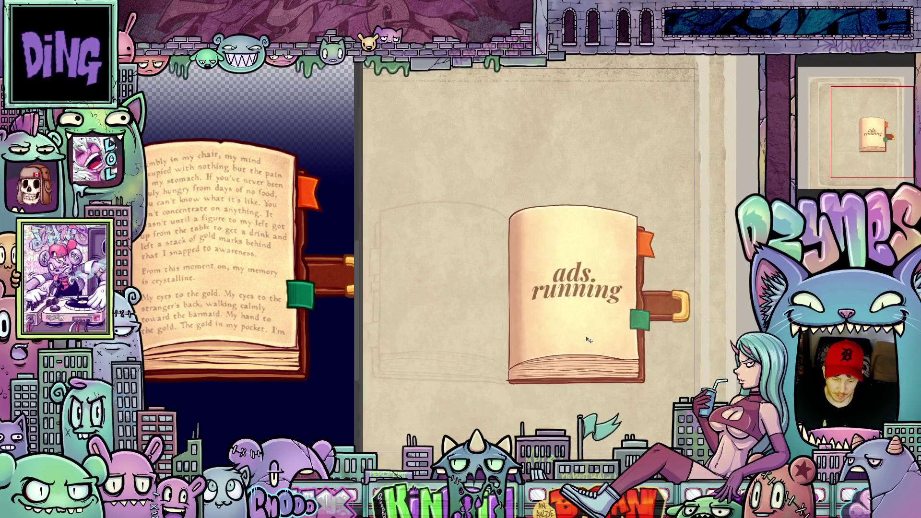
{"action": "scroll", "coordinate": [590, 340], "scroll_direction": "up", "scroll_amount": 2}
{"action": "scroll", "coordinate": [591, 340], "scroll_direction": "up", "scroll_amount": 1}
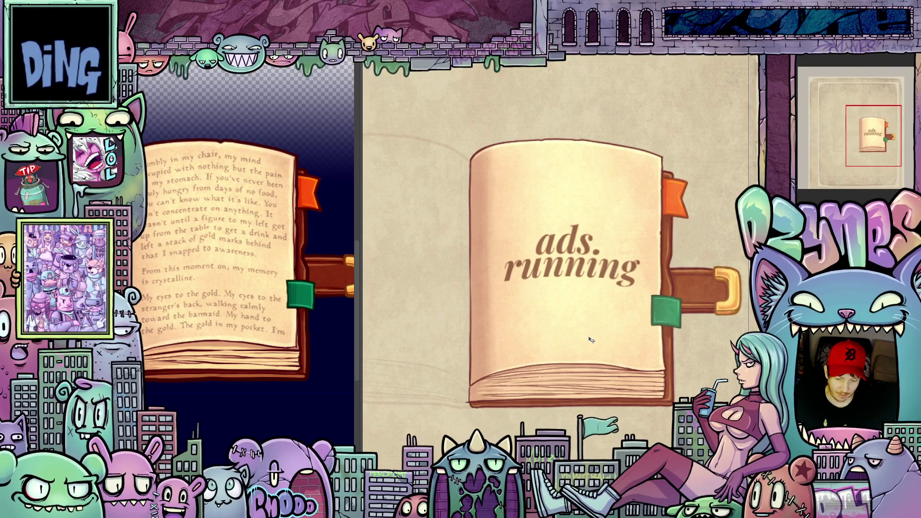
{"action": "scroll", "coordinate": [590, 340], "scroll_direction": "down", "scroll_amount": 3}
{"action": "scroll", "coordinate": [451, 306], "scroll_direction": "up", "scroll_amount": 1}
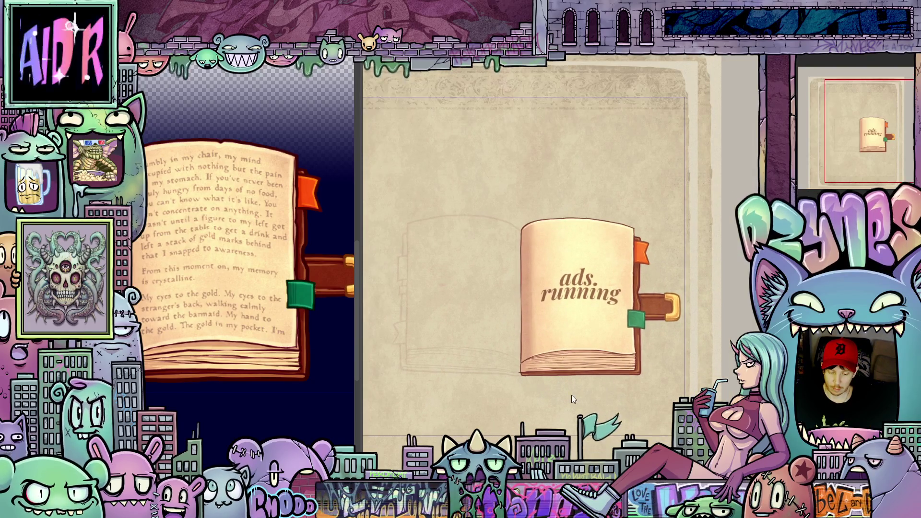
{"action": "left_click_drag", "start_coordinate": [571, 395], "coordinate": [568, 364]}
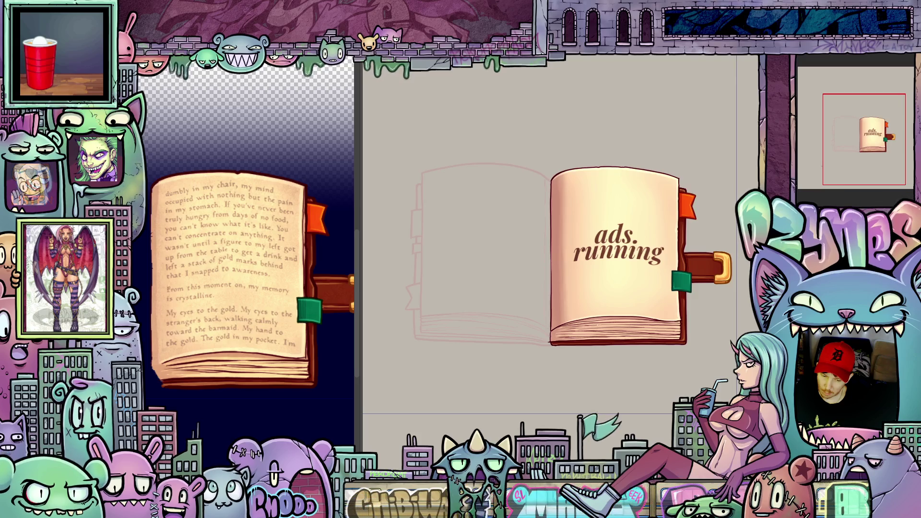
{"action": "scroll", "coordinate": [624, 286], "scroll_direction": "up", "scroll_amount": 3}
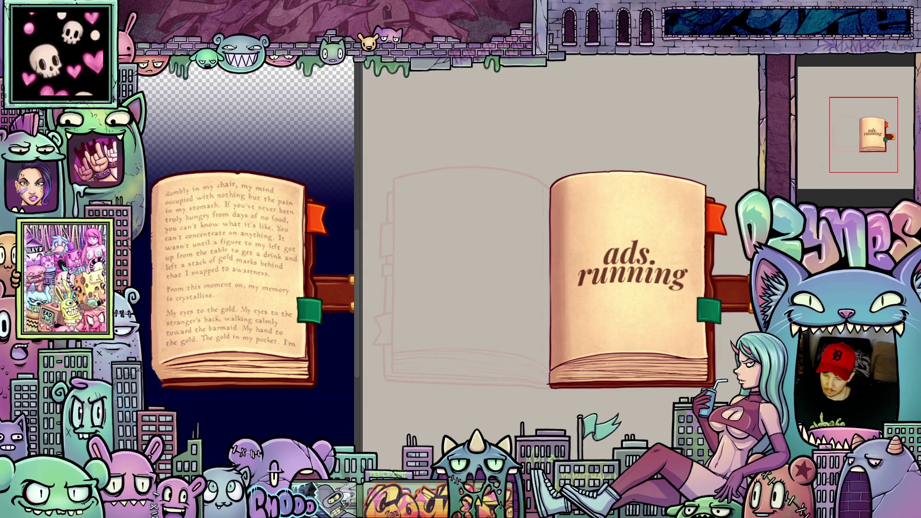
{"action": "left_click", "coordinate": [834, 69]}
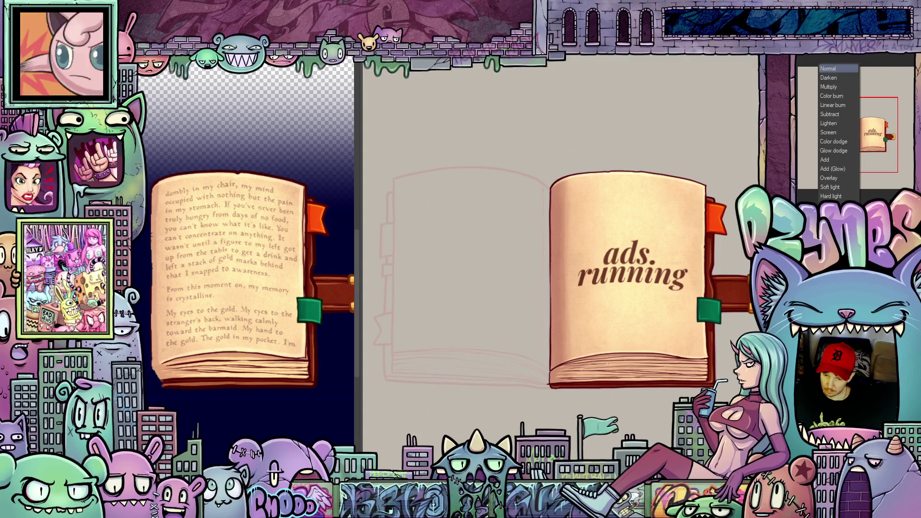
{"action": "left_click", "coordinate": [831, 193]}
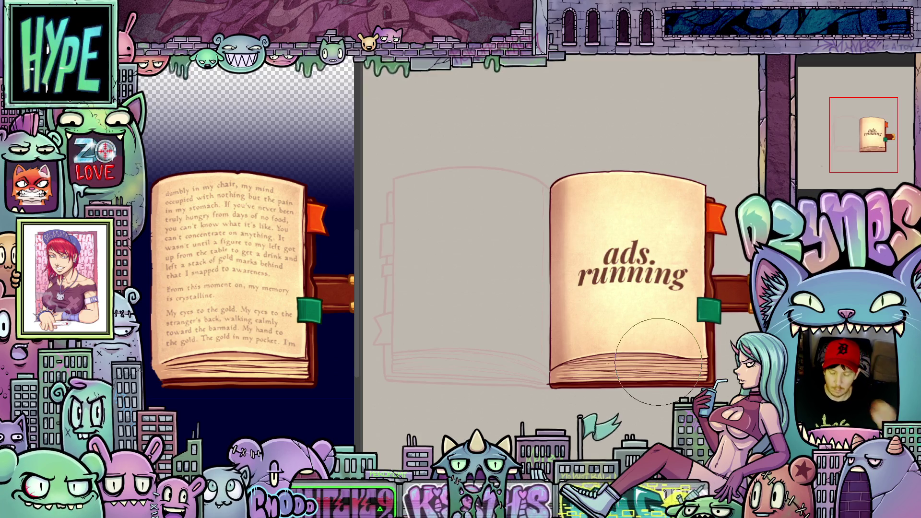
{"action": "scroll", "coordinate": [639, 400], "scroll_direction": "down", "scroll_amount": 1}
{"action": "scroll", "coordinate": [633, 396], "scroll_direction": "down", "scroll_amount": 1}
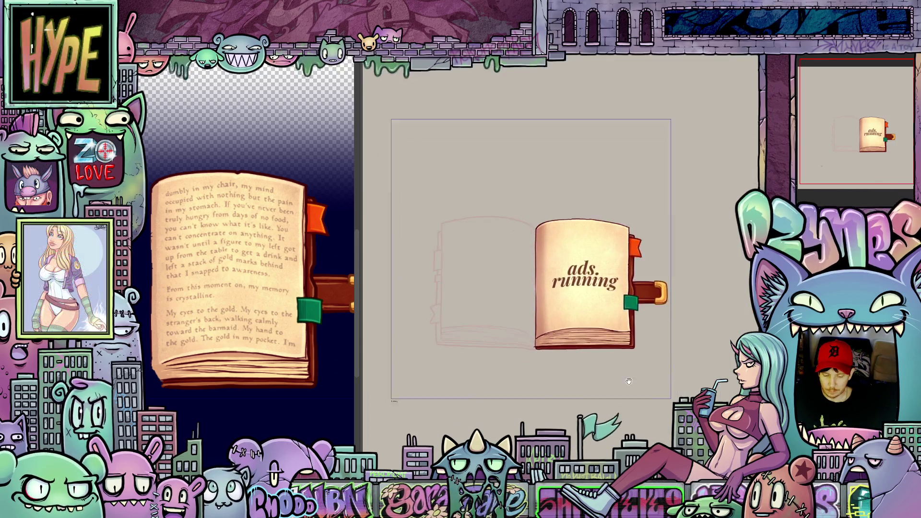
{"action": "scroll", "coordinate": [612, 378], "scroll_direction": "up", "scroll_amount": 1}
{"action": "scroll", "coordinate": [586, 365], "scroll_direction": "up", "scroll_amount": 1}
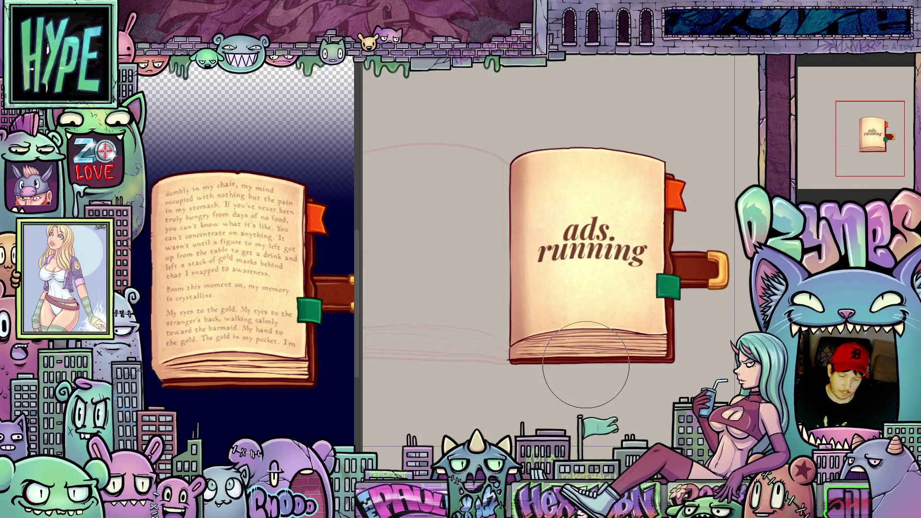
{"action": "key", "text": "bracketleft"}
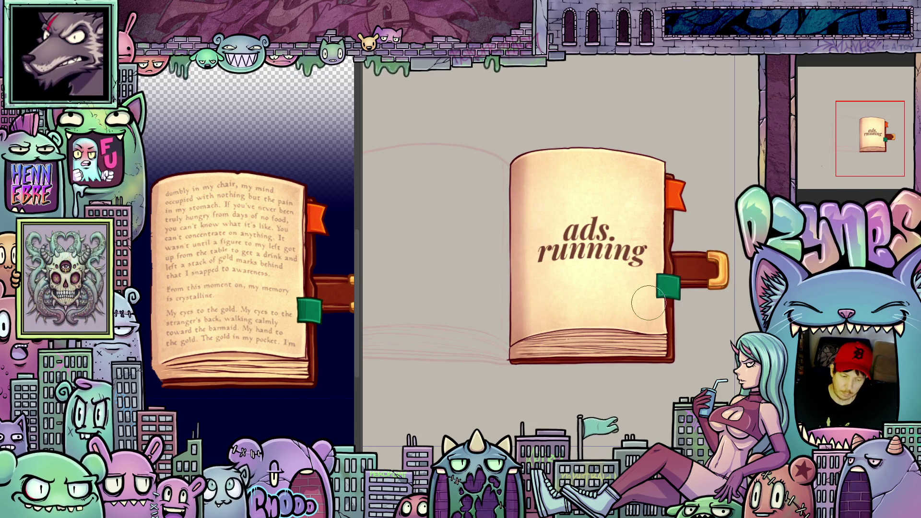
{"action": "scroll", "coordinate": [637, 338], "scroll_direction": "down", "scroll_amount": 2}
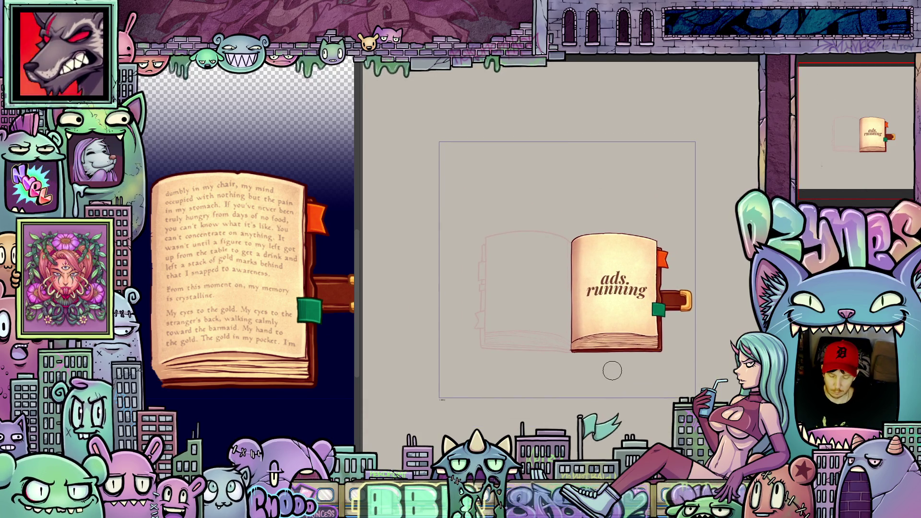
{"action": "scroll", "coordinate": [598, 314], "scroll_direction": "up", "scroll_amount": 1}
{"action": "scroll", "coordinate": [599, 314], "scroll_direction": "up", "scroll_amount": 1}
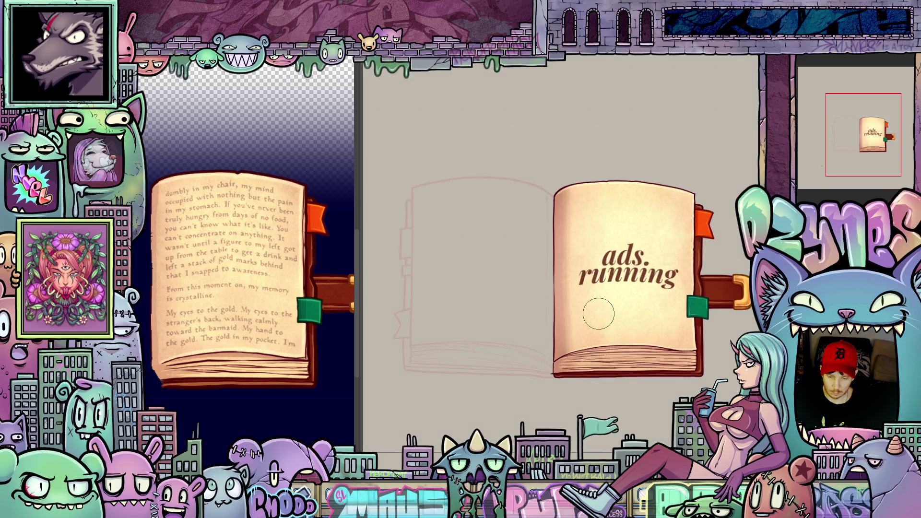
{"action": "scroll", "coordinate": [599, 314], "scroll_direction": "up", "scroll_amount": 1}
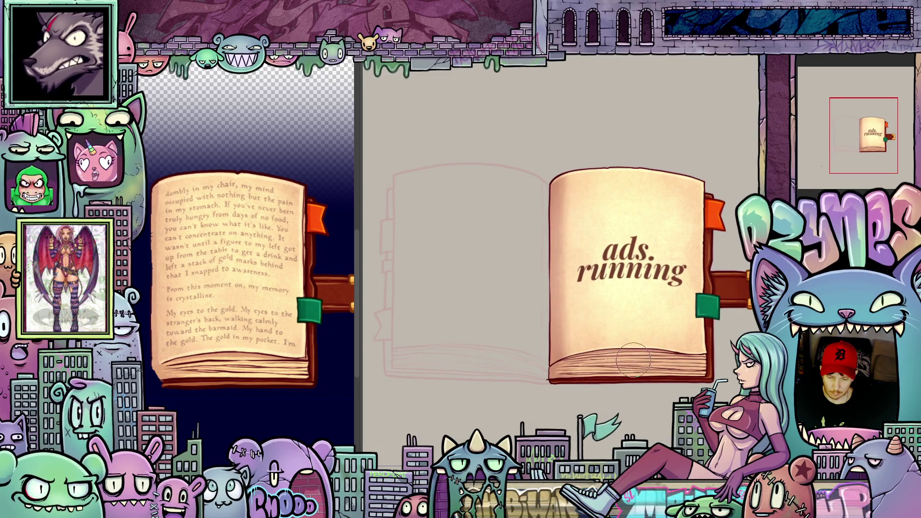
{"action": "scroll", "coordinate": [611, 333], "scroll_direction": "down", "scroll_amount": 1}
{"action": "scroll", "coordinate": [645, 375], "scroll_direction": "down", "scroll_amount": 1}
{"action": "scroll", "coordinate": [645, 374], "scroll_direction": "up", "scroll_amount": 1}
{"action": "scroll", "coordinate": [650, 364], "scroll_direction": "down", "scroll_amount": 1}
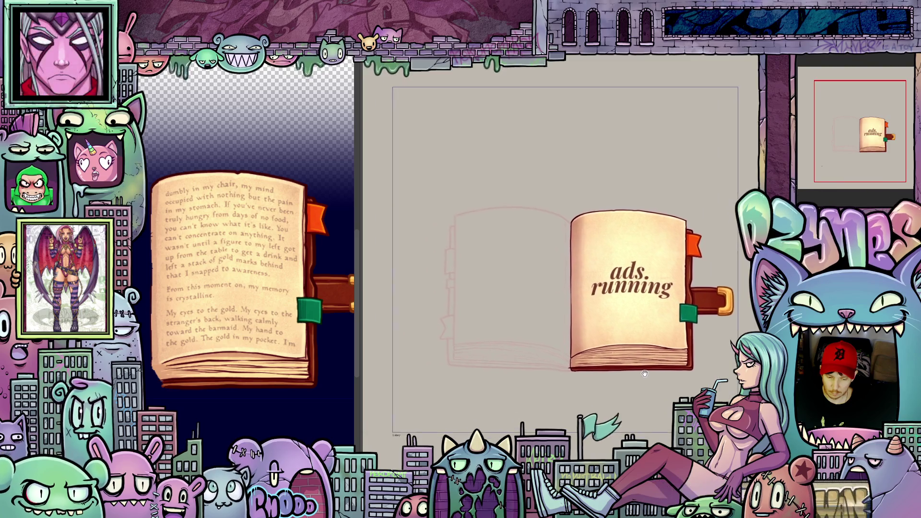
{"action": "scroll", "coordinate": [652, 359], "scroll_direction": "down", "scroll_amount": 1}
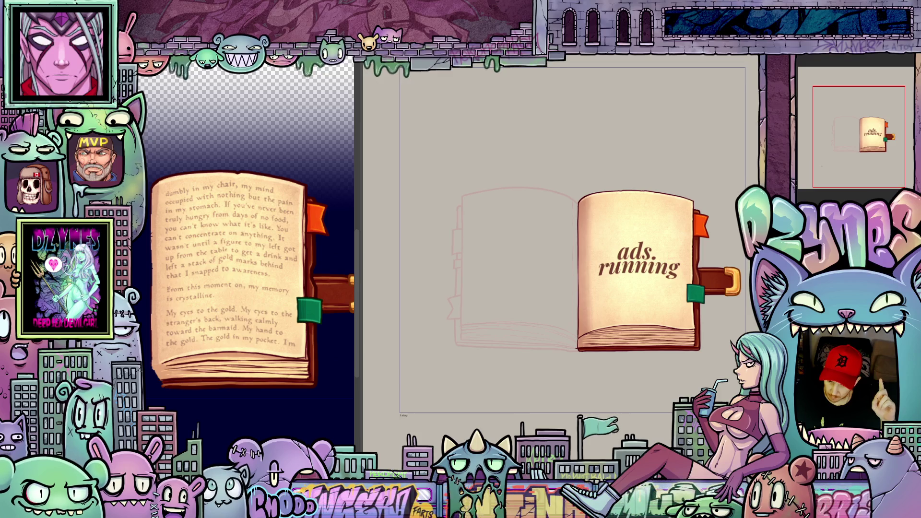
{"action": "scroll", "coordinate": [601, 400], "scroll_direction": "up", "scroll_amount": 1}
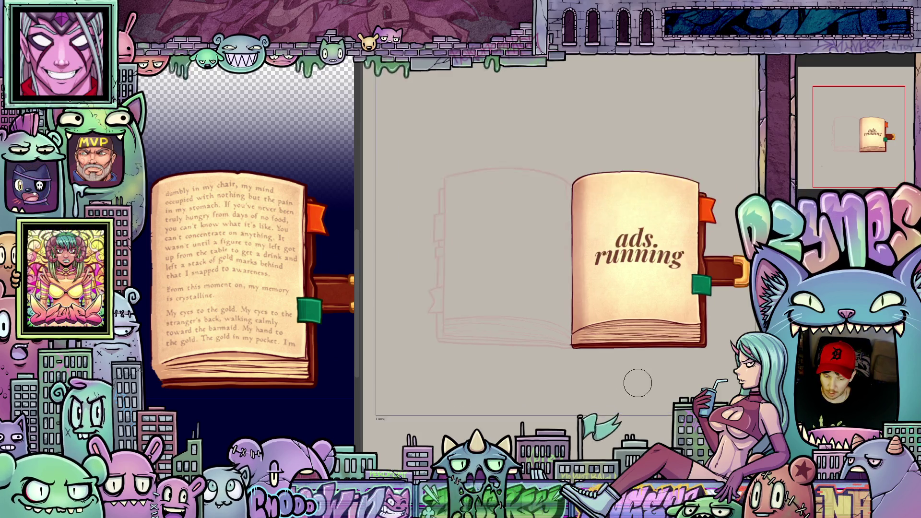
{"action": "scroll", "coordinate": [612, 381], "scroll_direction": "up", "scroll_amount": 1}
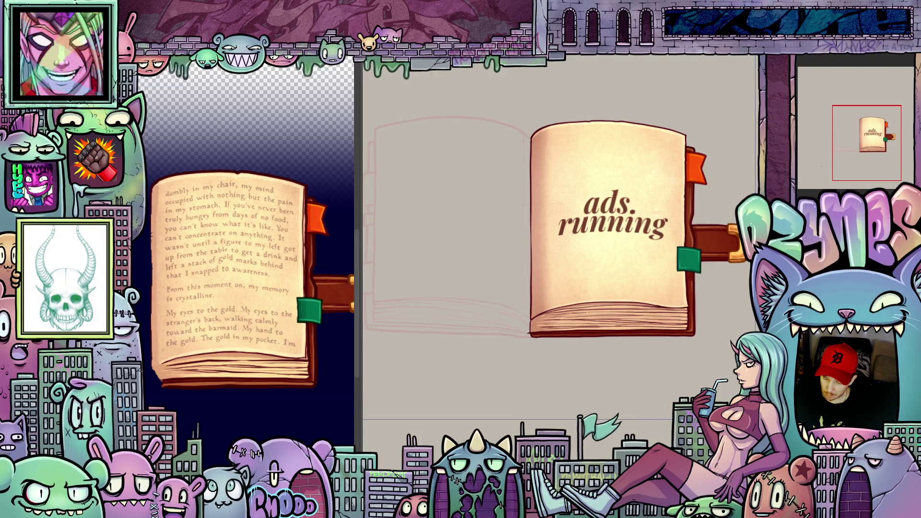
{"action": "scroll", "coordinate": [575, 384], "scroll_direction": "up", "scroll_amount": 1}
{"action": "scroll", "coordinate": [504, 328], "scroll_direction": "up", "scroll_amount": 2}
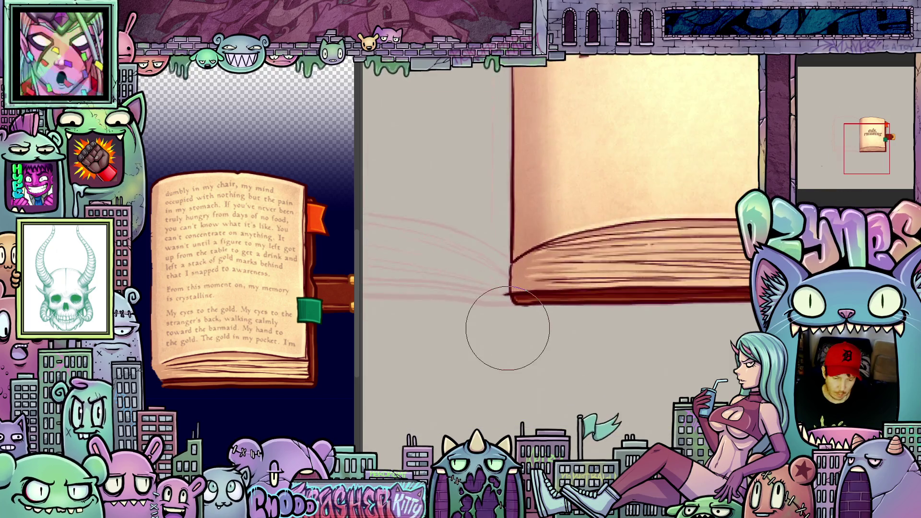
{"action": "scroll", "coordinate": [507, 328], "scroll_direction": "up", "scroll_amount": 1}
{"action": "key", "text": "e"}
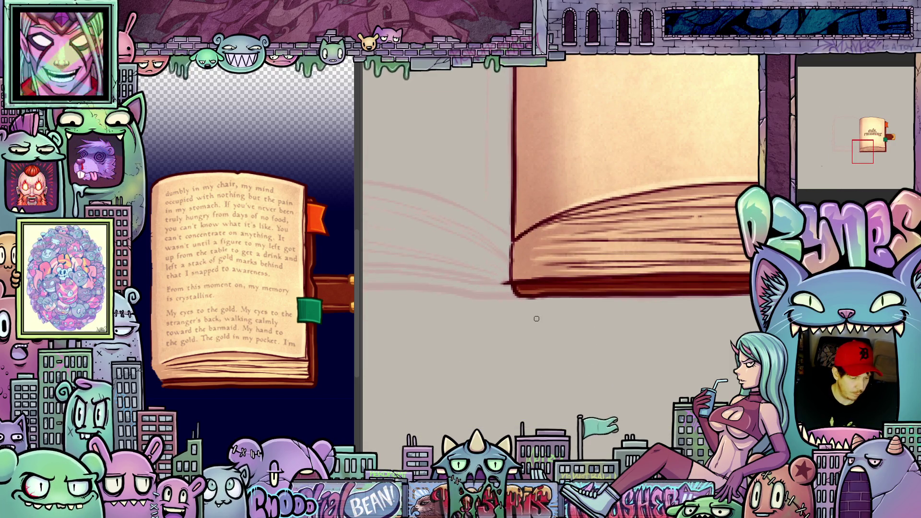
{"action": "left_click_drag", "start_coordinate": [579, 381], "coordinate": [559, 339]}
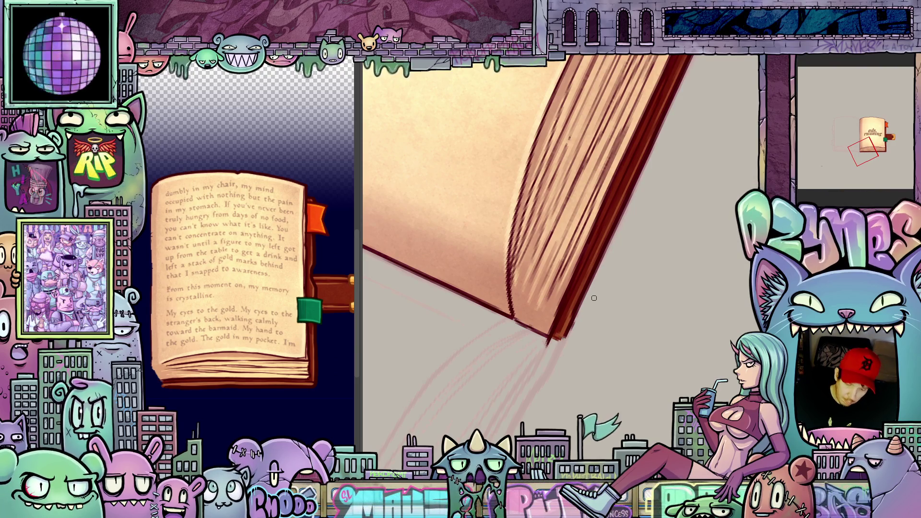
{"action": "key", "text": "ctrl+0"}
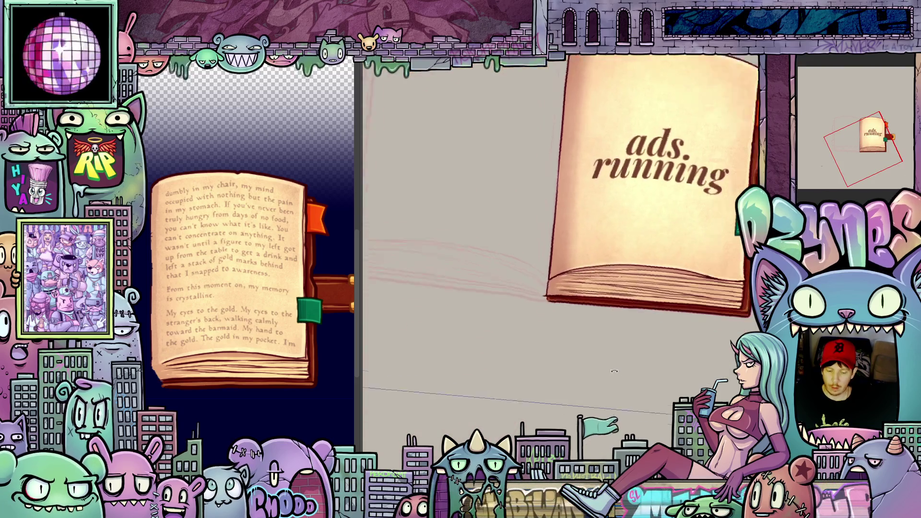
{"action": "scroll", "coordinate": [614, 366], "scroll_direction": "down", "scroll_amount": 3}
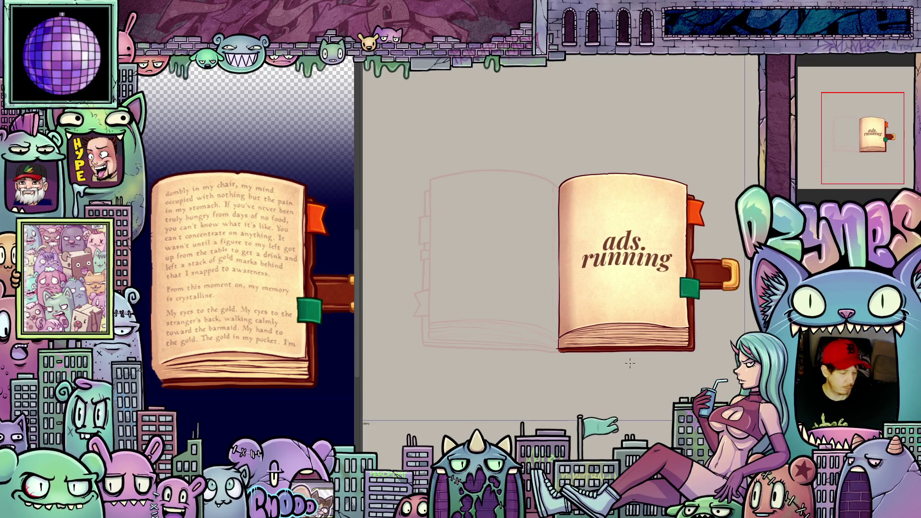
{"action": "scroll", "coordinate": [654, 372], "scroll_direction": "up", "scroll_amount": 3}
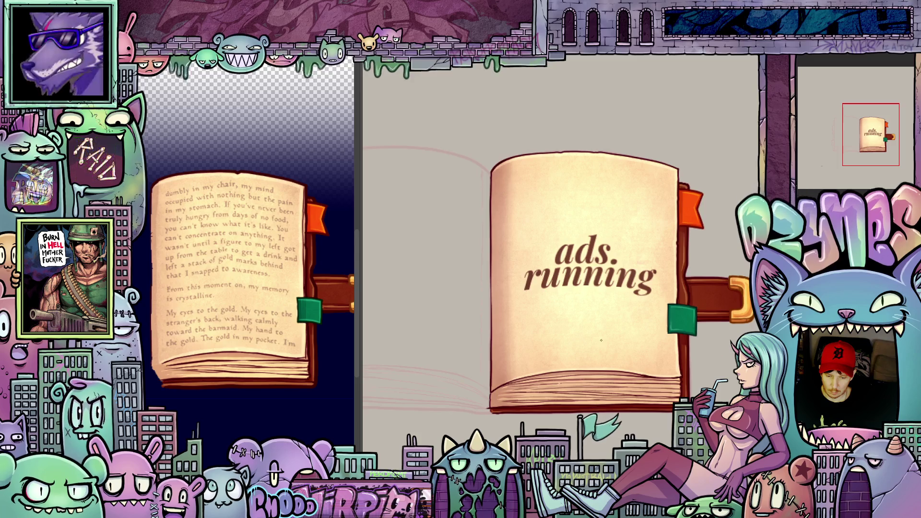
{"action": "scroll", "coordinate": [601, 311], "scroll_direction": "down", "scroll_amount": 1}
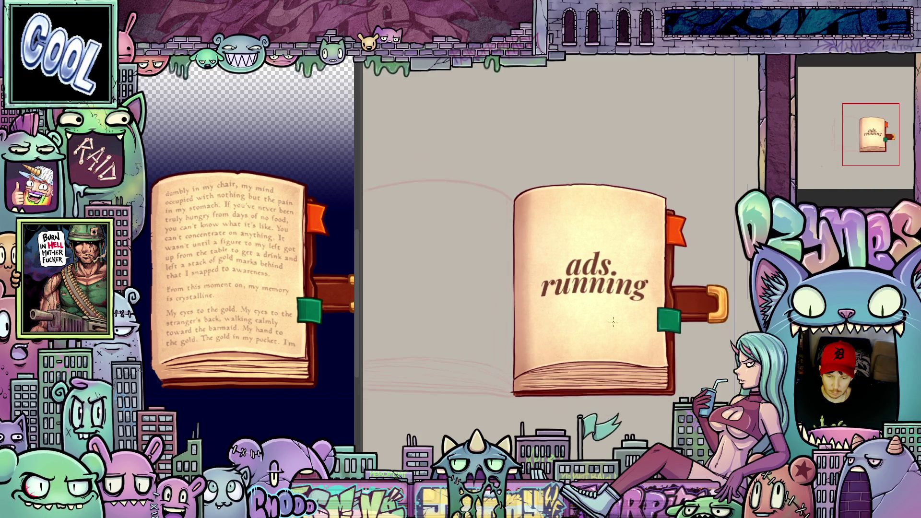
{"action": "scroll", "coordinate": [612, 319], "scroll_direction": "down", "scroll_amount": 1}
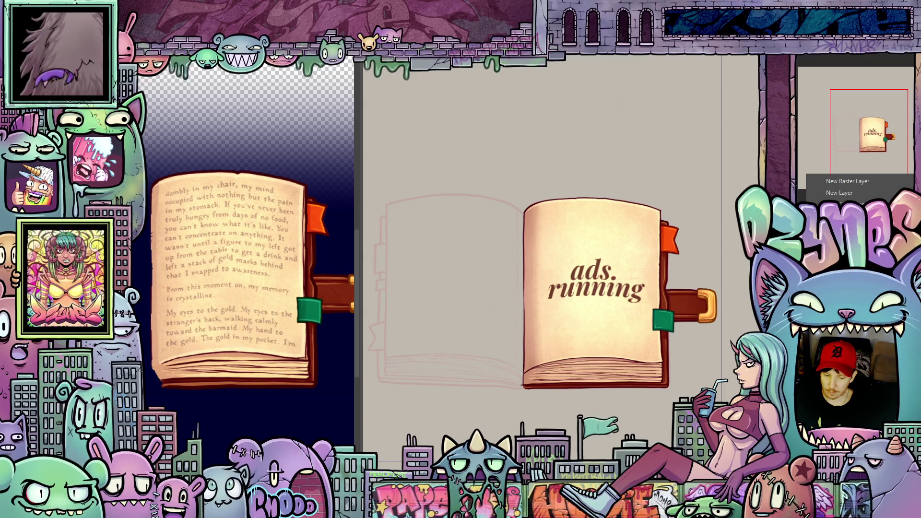
Bring up the new-layer options in the Layer panel for the book illustration.
{"action": "left_click", "coordinate": [841, 192]}
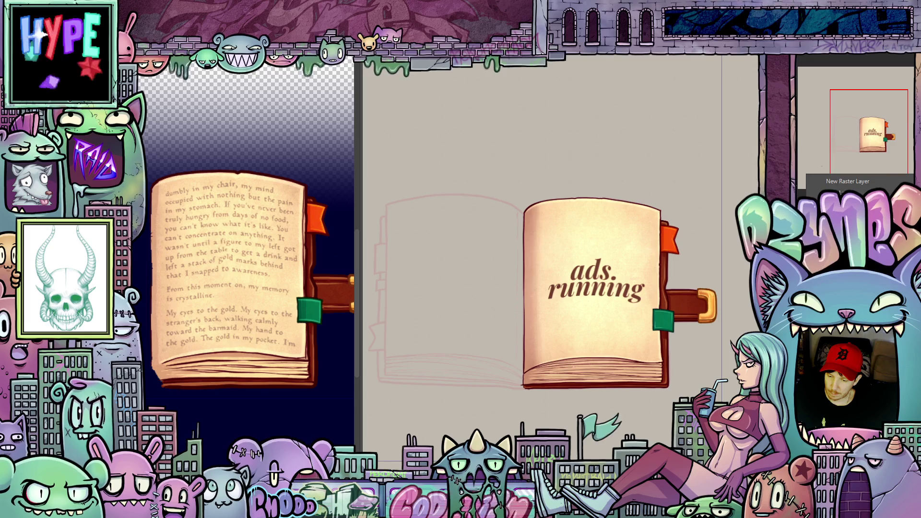
{"action": "key", "text": "Escape"}
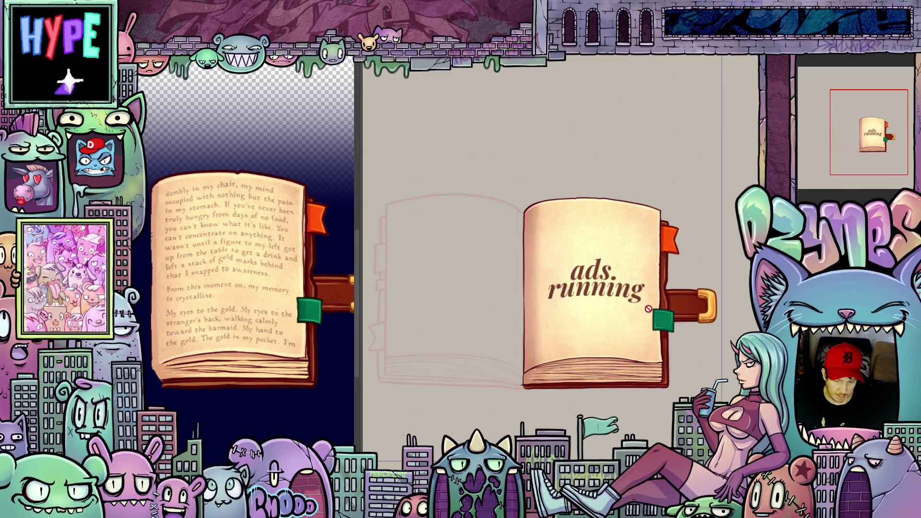
{"action": "scroll", "coordinate": [673, 335], "scroll_direction": "up", "scroll_amount": 1}
{"action": "scroll", "coordinate": [662, 333], "scroll_direction": "up", "scroll_amount": 2}
{"action": "scroll", "coordinate": [640, 330], "scroll_direction": "up", "scroll_amount": 2}
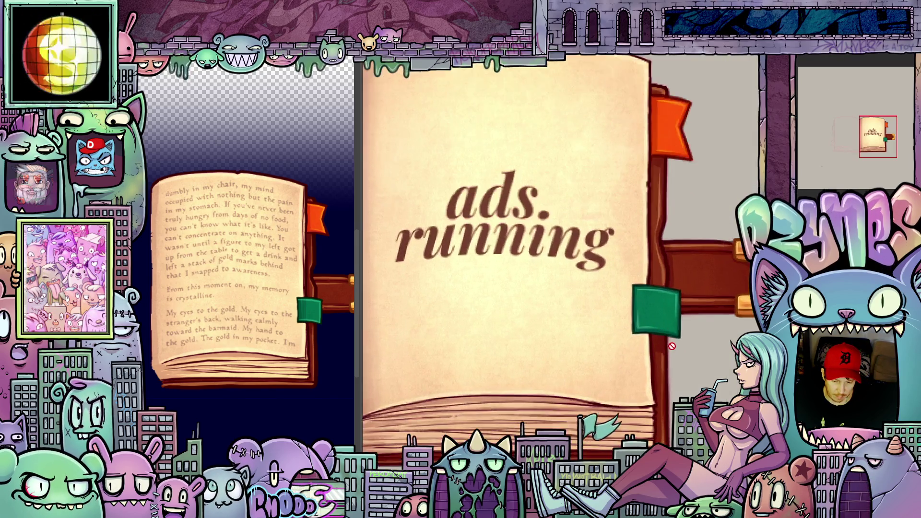
{"action": "scroll", "coordinate": [614, 325], "scroll_direction": "up", "scroll_amount": 1}
{"action": "scroll", "coordinate": [614, 325], "scroll_direction": "down", "scroll_amount": 2}
{"action": "scroll", "coordinate": [605, 325], "scroll_direction": "down", "scroll_amount": 1}
{"action": "scroll", "coordinate": [597, 324], "scroll_direction": "down", "scroll_amount": 1}
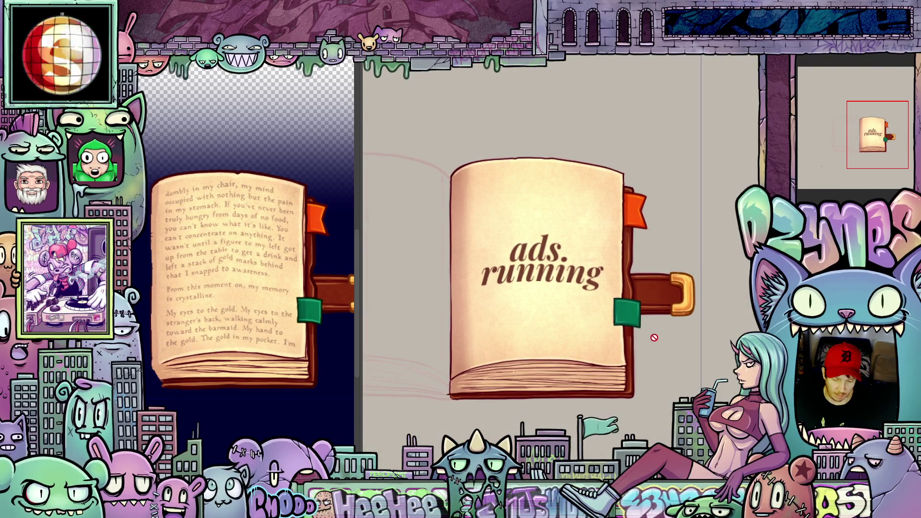
{"action": "scroll", "coordinate": [614, 327], "scroll_direction": "up", "scroll_amount": 1}
{"action": "scroll", "coordinate": [614, 326], "scroll_direction": "up", "scroll_amount": 1}
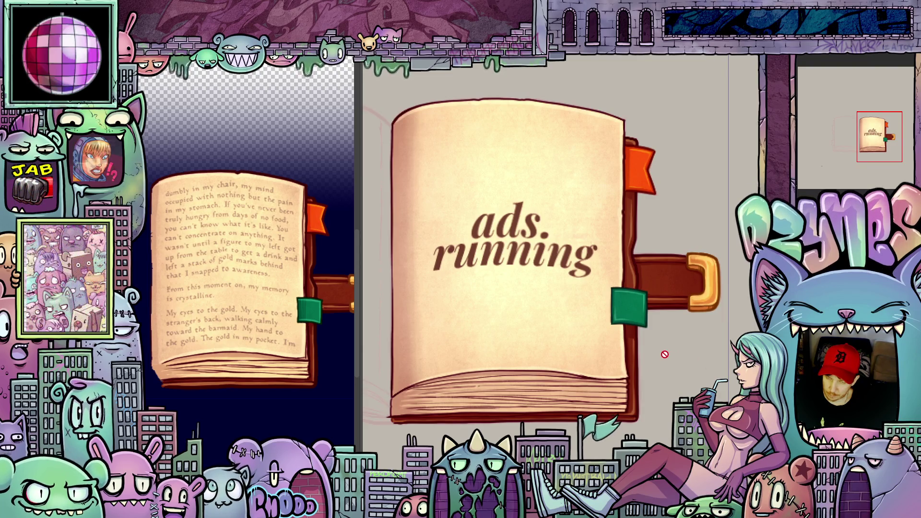
{"action": "scroll", "coordinate": [678, 370], "scroll_direction": "down", "scroll_amount": 1}
{"action": "scroll", "coordinate": [673, 367], "scroll_direction": "down", "scroll_amount": 2}
{"action": "scroll", "coordinate": [666, 378], "scroll_direction": "down", "scroll_amount": 2}
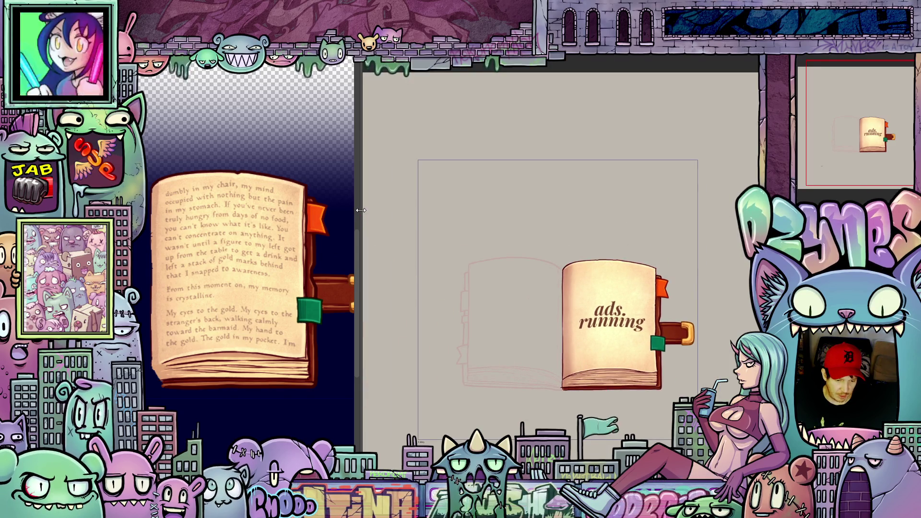
Widen the preview, swap the banner's book icon to the controller cover and fit the full navy banner in view.
{"action": "left_click_drag", "start_coordinate": [360, 209], "coordinate": [615, 223]}
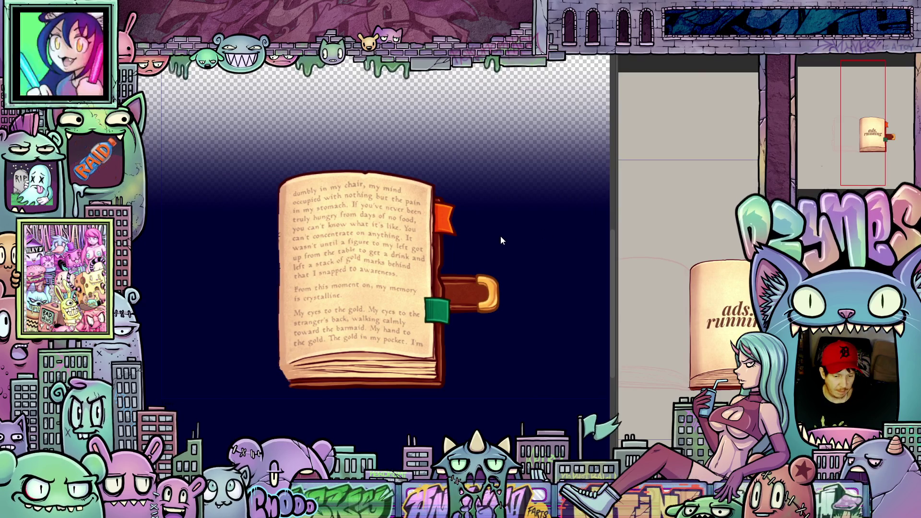
{"action": "scroll", "coordinate": [504, 236], "scroll_direction": "down", "scroll_amount": 3}
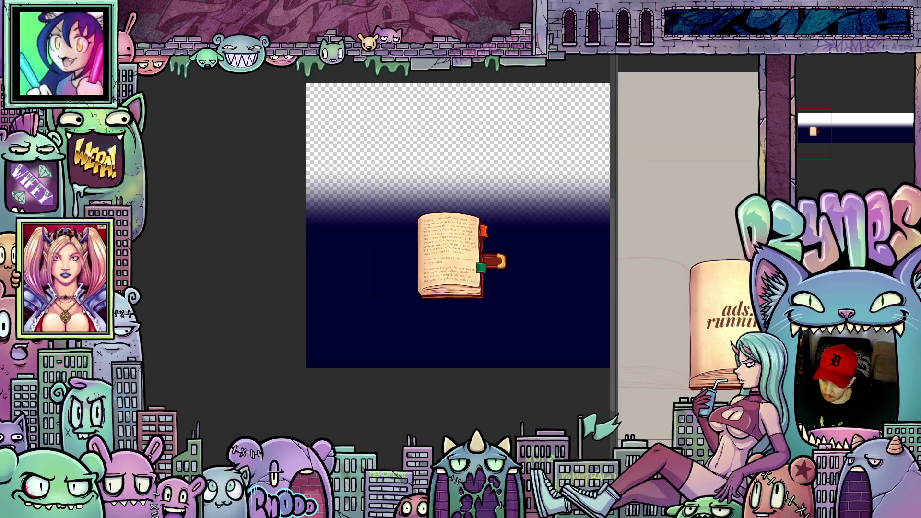
{"action": "key", "text": "Right"}
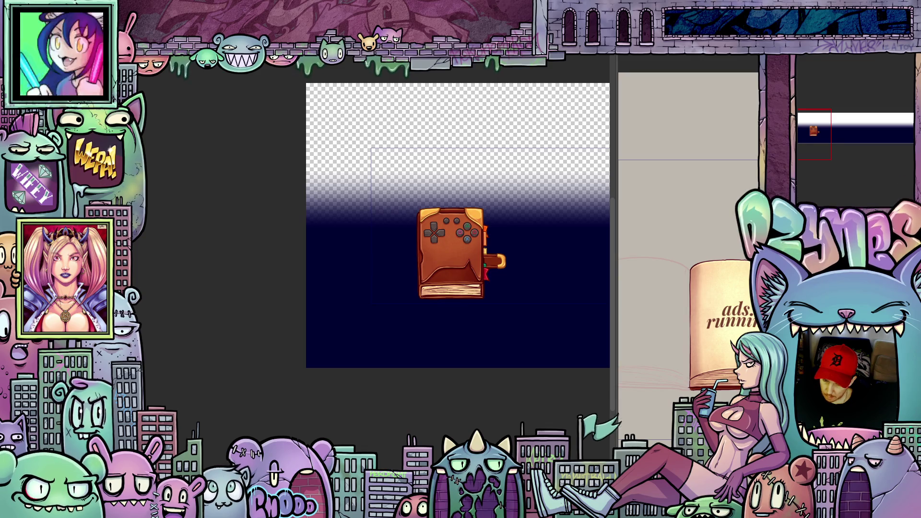
{"action": "scroll", "coordinate": [591, 246], "scroll_direction": "down", "scroll_amount": 2}
{"action": "scroll", "coordinate": [571, 242], "scroll_direction": "down", "scroll_amount": 2}
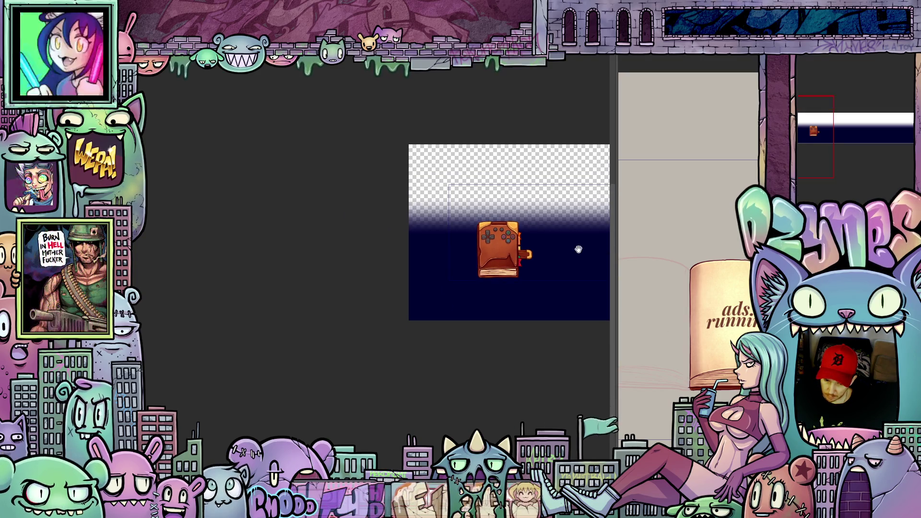
{"action": "mouse_move", "coordinate": [578, 249]}
{"action": "left_mouse_down"}
{"action": "mouse_move", "coordinate": [408, 292]}
{"action": "mouse_move", "coordinate": [324, 290]}
{"action": "mouse_move", "coordinate": [323, 303]}
{"action": "left_mouse_up"}
{"action": "scroll", "coordinate": [333, 296], "scroll_direction": "down", "scroll_amount": 1}
{"action": "left_click_drag", "start_coordinate": [616, 251], "coordinate": [745, 262]}
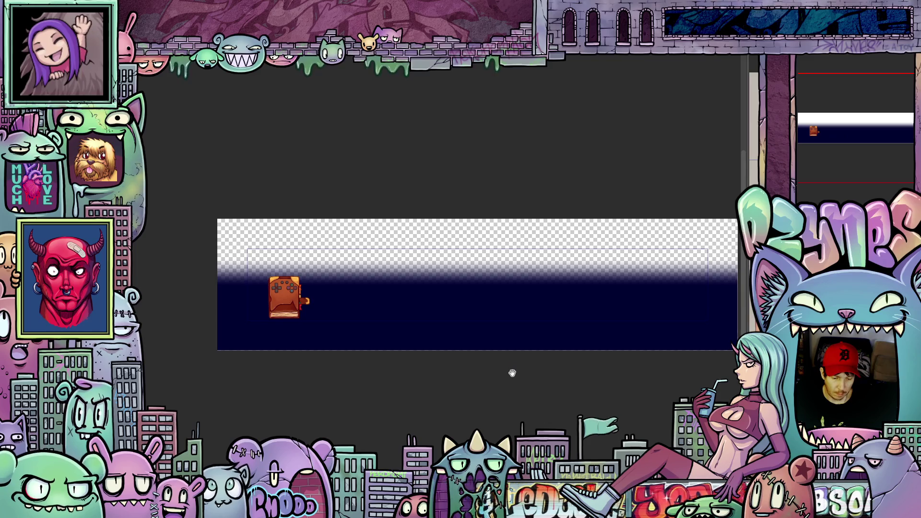
{"action": "mouse_move", "coordinate": [512, 372]}
{"action": "left_mouse_down"}
{"action": "mouse_move", "coordinate": [485, 354]}
{"action": "mouse_move", "coordinate": [449, 365]}
{"action": "mouse_move", "coordinate": [458, 355]}
{"action": "left_mouse_up"}
{"action": "scroll", "coordinate": [450, 342], "scroll_direction": "up", "scroll_amount": 1}
{"action": "scroll", "coordinate": [450, 341], "scroll_direction": "up", "scroll_amount": 1}
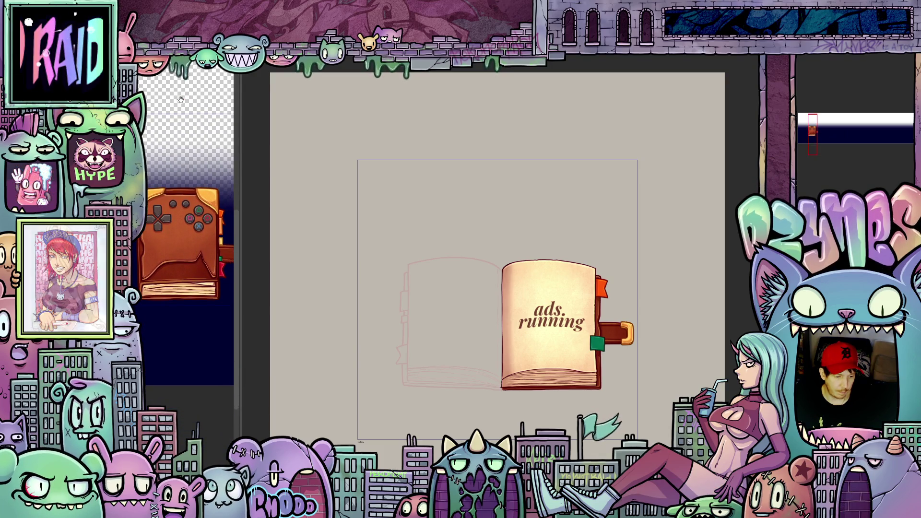
{"action": "left_click_drag", "start_coordinate": [242, 213], "coordinate": [255, 213]}
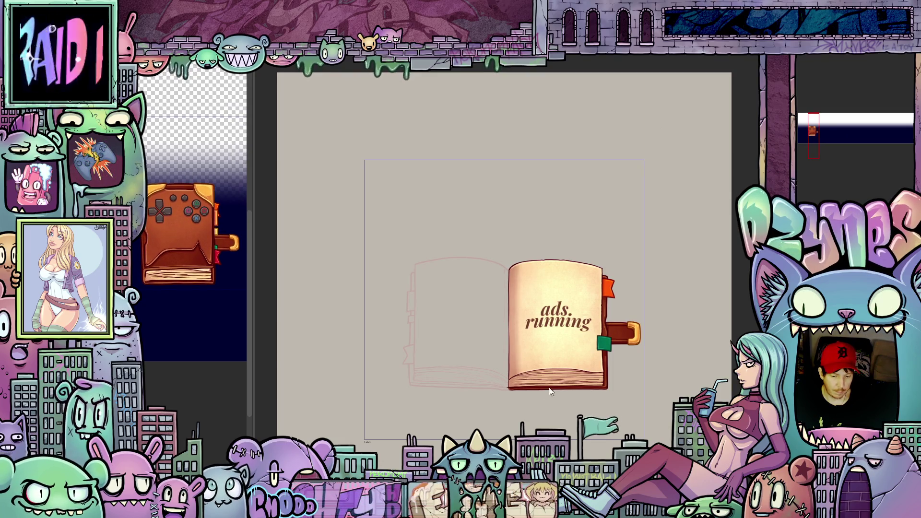
{"action": "scroll", "coordinate": [508, 338], "scroll_direction": "up", "scroll_amount": 2}
{"action": "left_click_drag", "start_coordinate": [509, 338], "coordinate": [485, 274]}
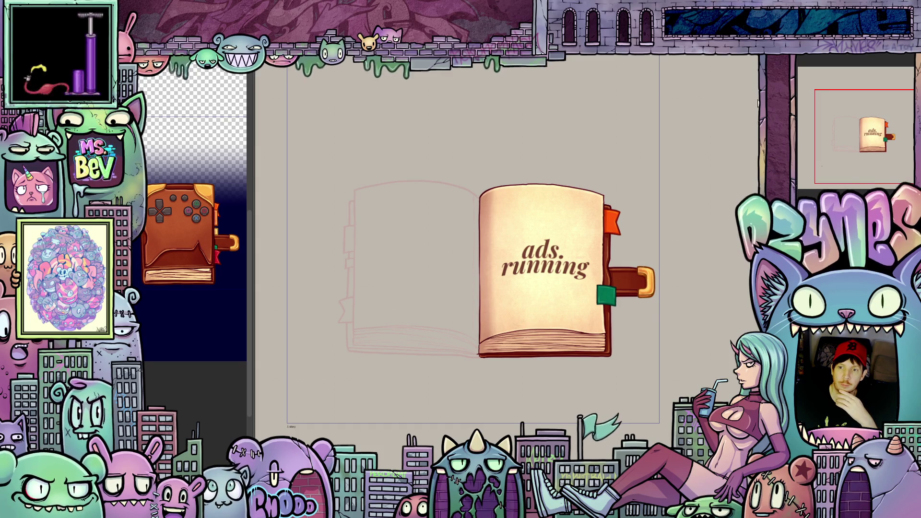
{"action": "scroll", "coordinate": [623, 316], "scroll_direction": "up", "scroll_amount": 1}
{"action": "scroll", "coordinate": [622, 317], "scroll_direction": "up", "scroll_amount": 1}
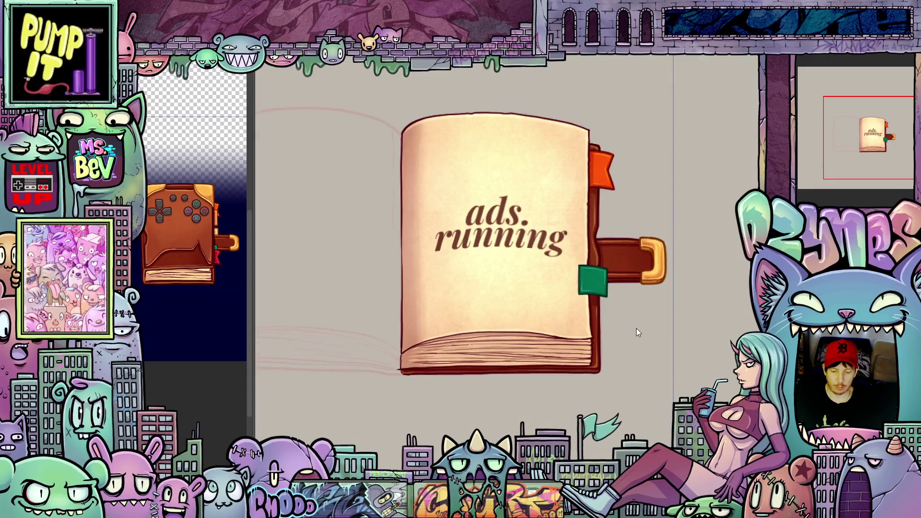
{"action": "left_click_drag", "start_coordinate": [637, 329], "coordinate": [719, 351]}
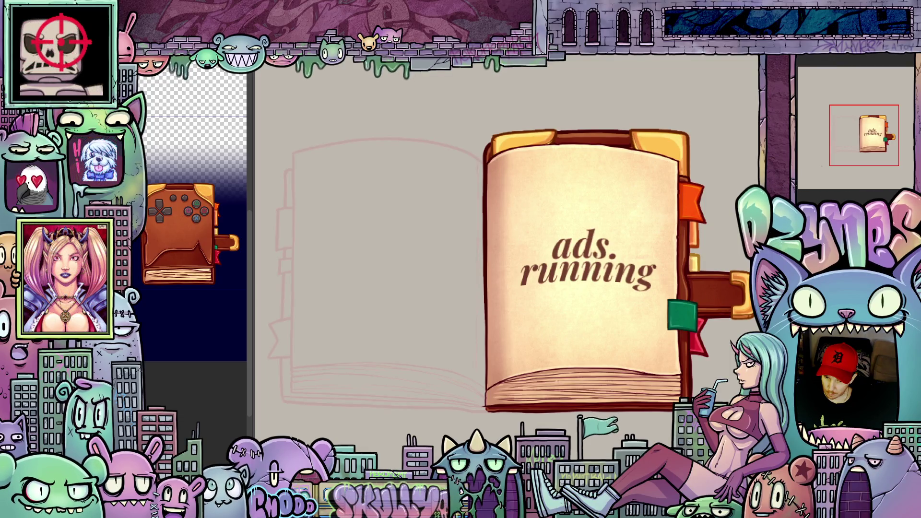
{"action": "scroll", "coordinate": [720, 360], "scroll_direction": "down", "scroll_amount": 2}
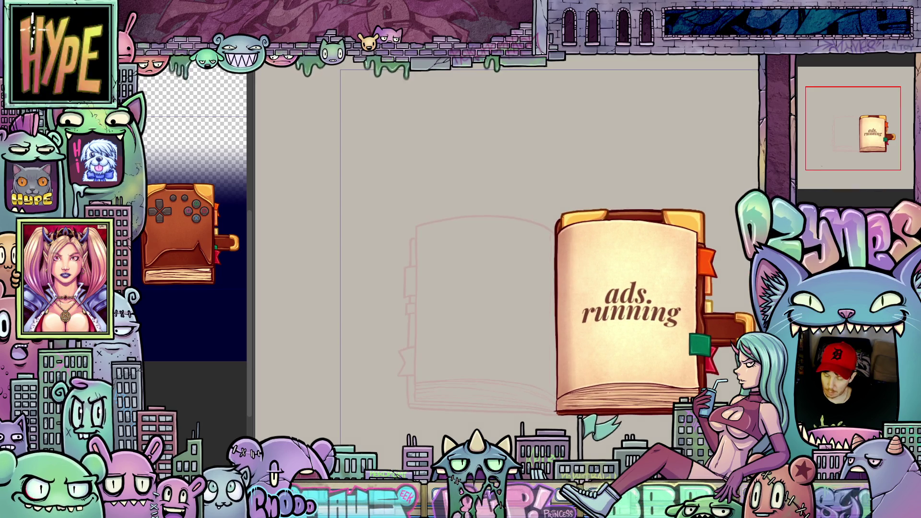
{"action": "scroll", "coordinate": [741, 414], "scroll_direction": "up", "scroll_amount": 1}
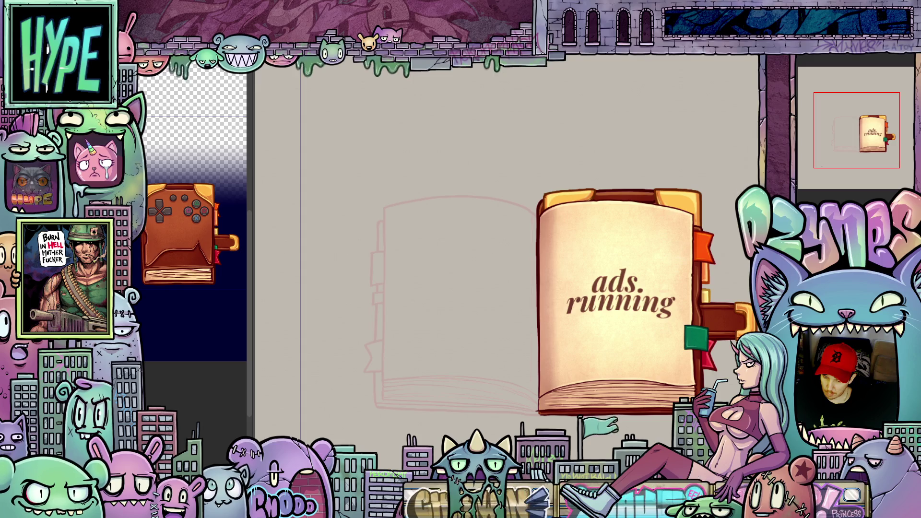
Undo and redo the gold top trim to compare the book with and without it.
{"action": "key", "text": "ctrl+z"}
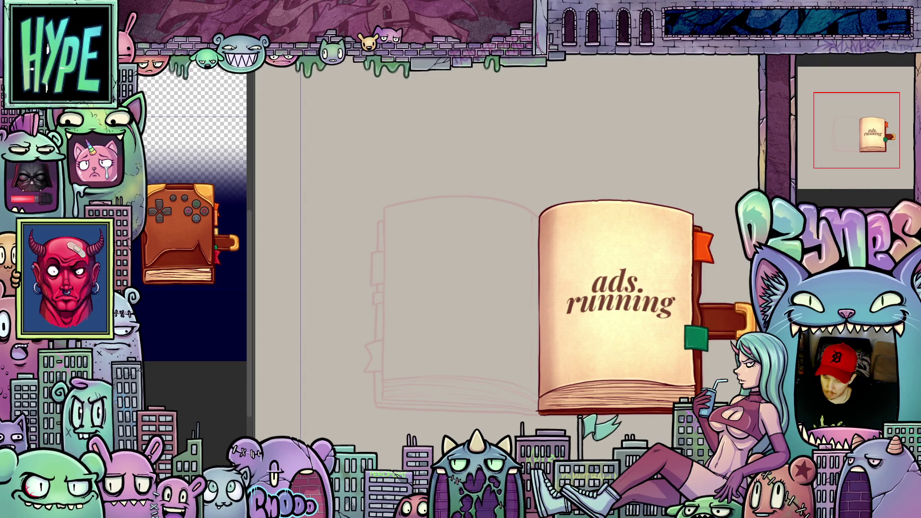
{"action": "key", "text": "ctrl+shift+z"}
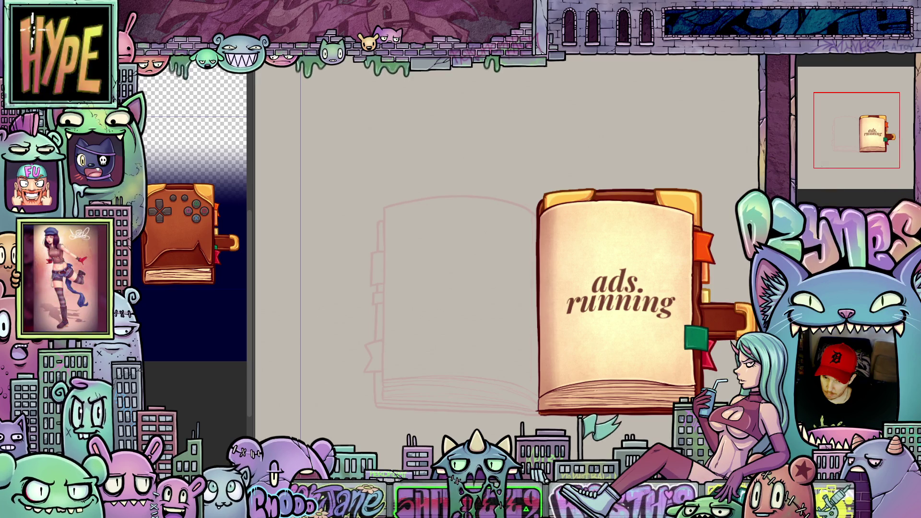
{"action": "scroll", "coordinate": [735, 389], "scroll_direction": "down", "scroll_amount": 2}
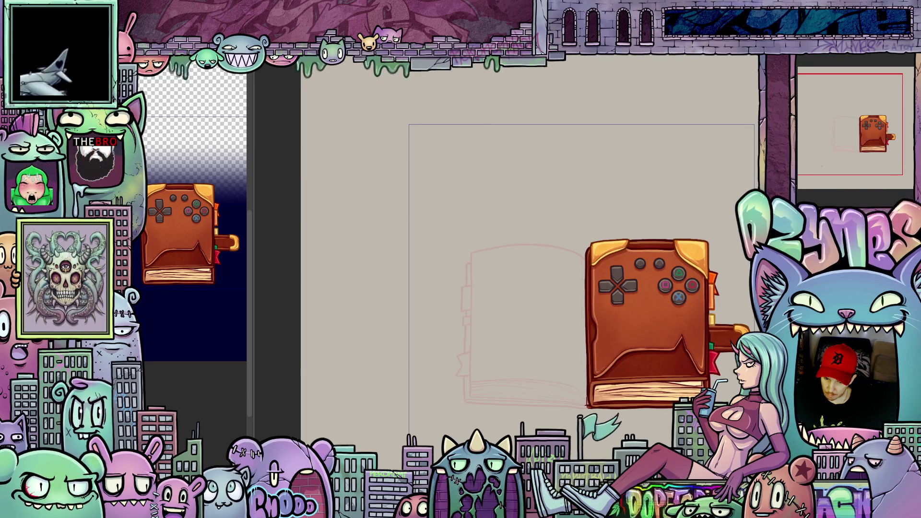
{"action": "scroll", "coordinate": [745, 429], "scroll_direction": "up", "scroll_amount": 1}
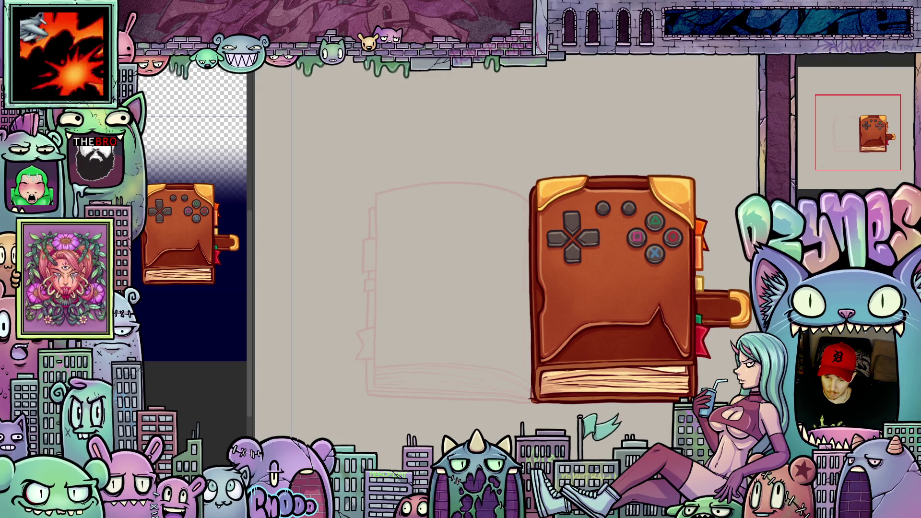
{"action": "scroll", "coordinate": [707, 367], "scroll_direction": "down", "scroll_amount": 2}
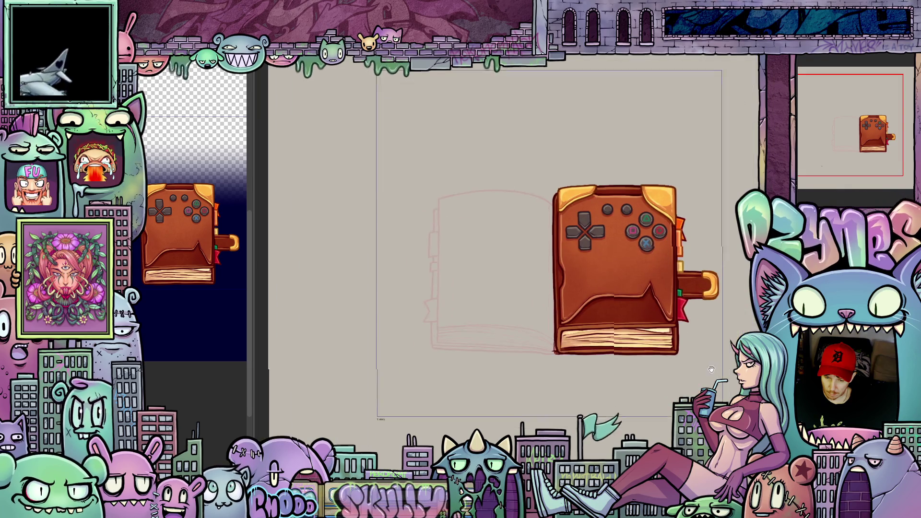
{"action": "scroll", "coordinate": [706, 368], "scroll_direction": "up", "scroll_amount": 1}
{"action": "scroll", "coordinate": [707, 367], "scroll_direction": "up", "scroll_amount": 1}
{"action": "scroll", "coordinate": [707, 367], "scroll_direction": "up", "scroll_amount": 1}
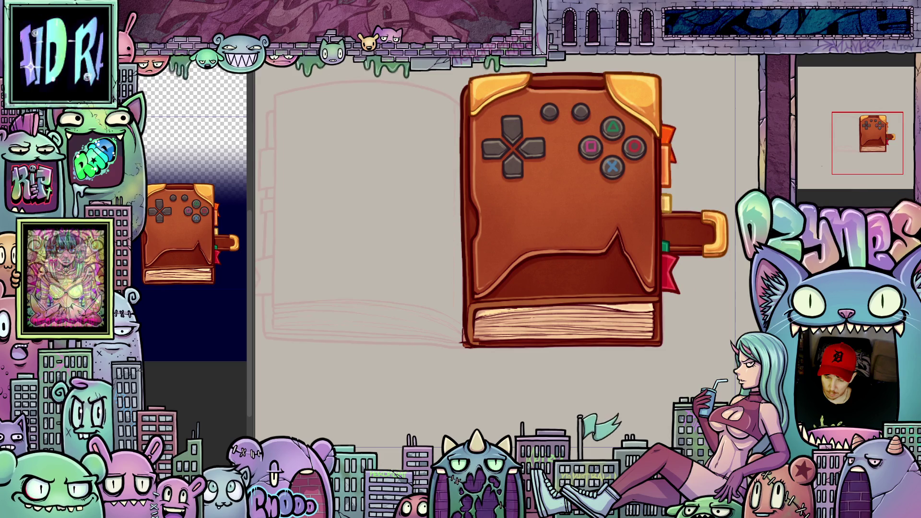
{"action": "key", "text": "ctrl+minus"}
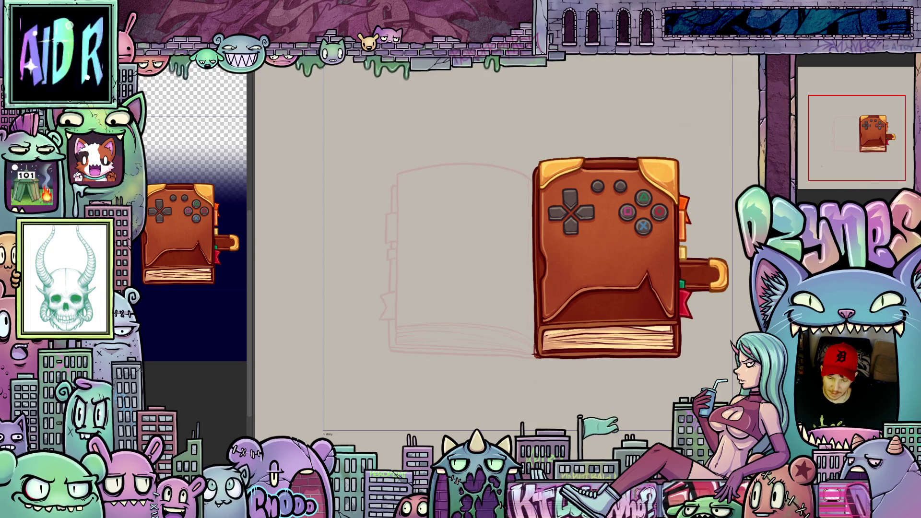
{"action": "scroll", "coordinate": [712, 320], "scroll_direction": "up", "scroll_amount": 1}
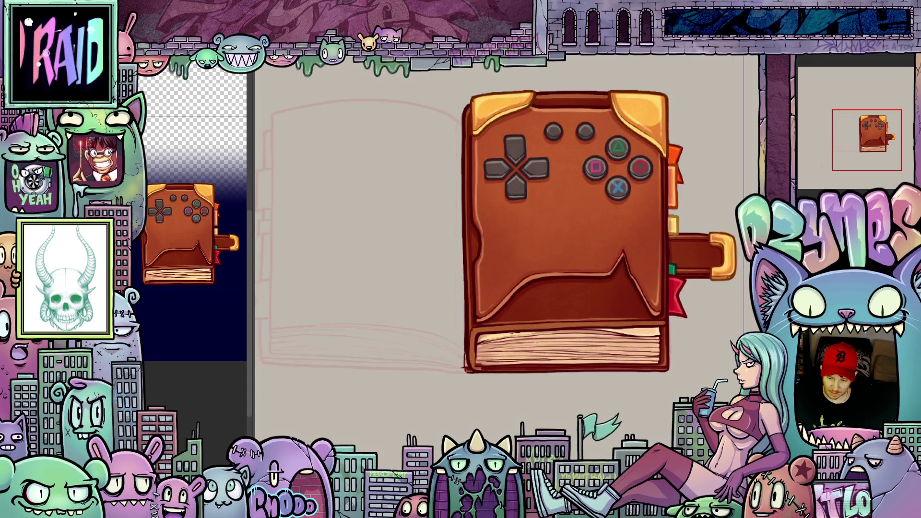
{"action": "key", "text": "ctrl+z"}
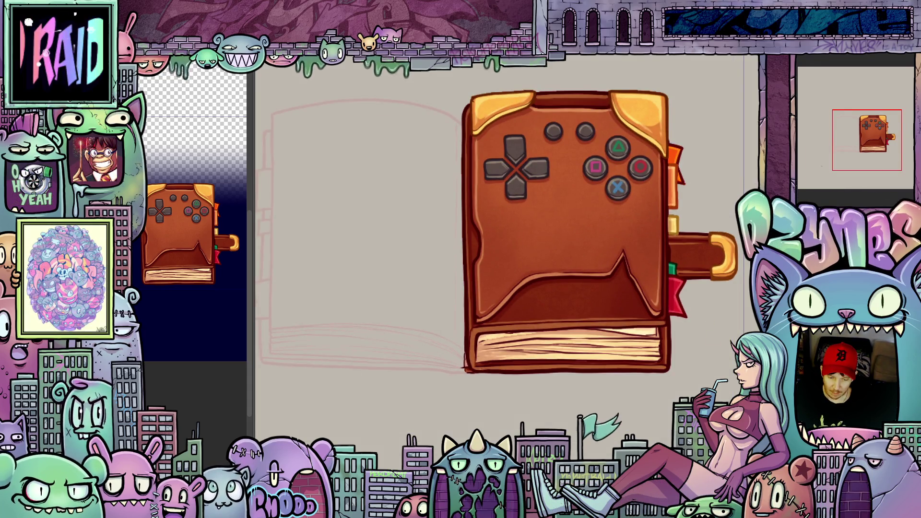
{"action": "key", "text": "ctrl+z"}
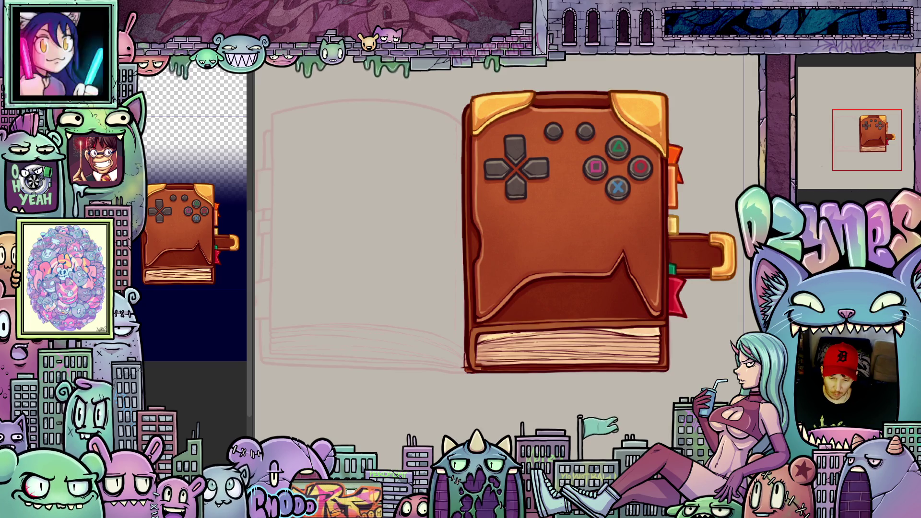
{"action": "key", "text": "ctrl+z"}
{"action": "key", "text": "ctrl+z"}
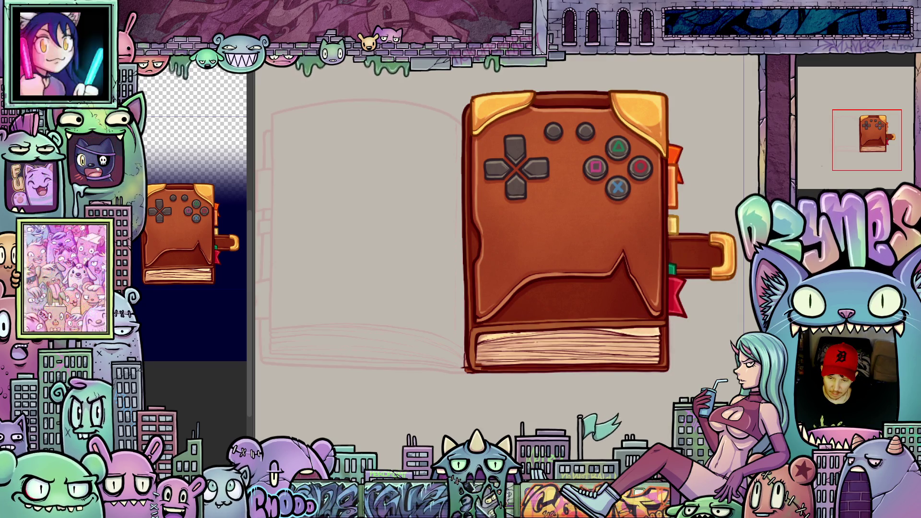
{"action": "key", "text": "ctrl+z"}
{"action": "key", "text": "ctrl+z"}
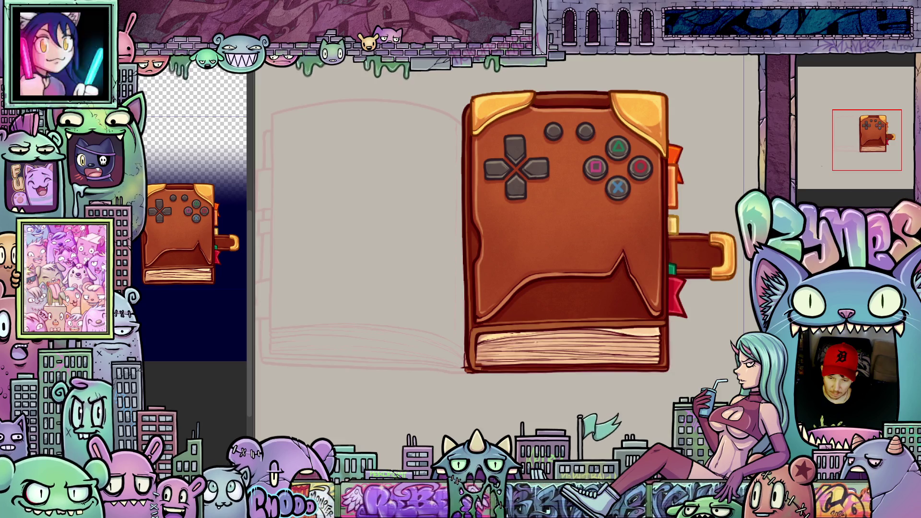
{"action": "key", "text": "ctrl+z"}
{"action": "key", "text": "ctrl+z"}
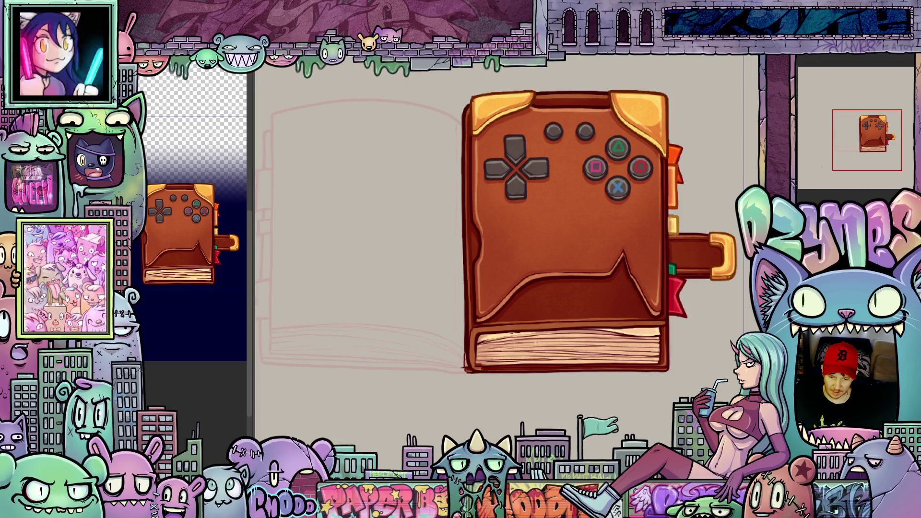
{"action": "key", "text": "ctrl+0"}
{"action": "scroll", "coordinate": [639, 354], "scroll_direction": "up", "scroll_amount": 2}
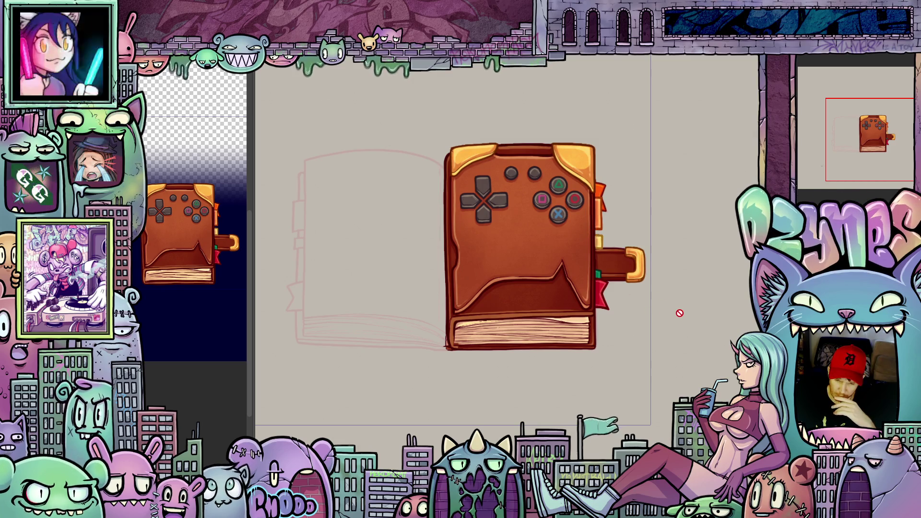
{"action": "scroll", "coordinate": [679, 315], "scroll_direction": "down", "scroll_amount": 2}
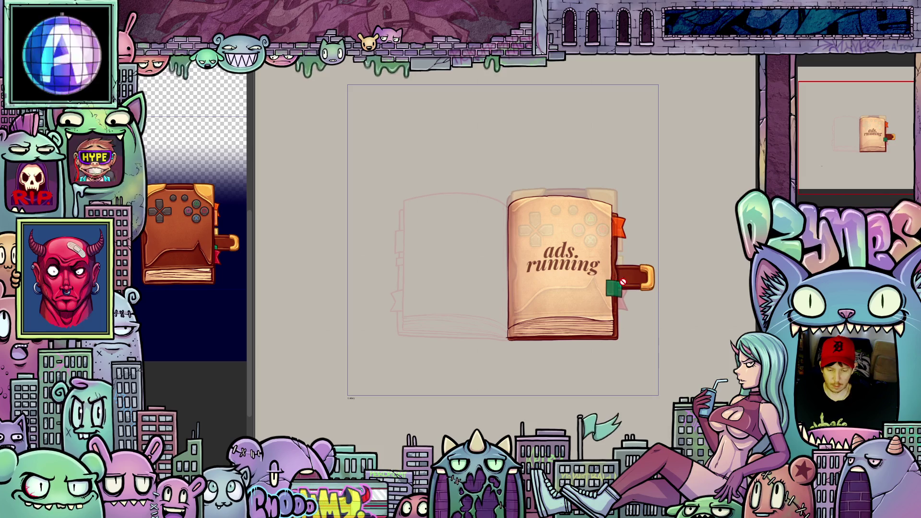
{"action": "scroll", "coordinate": [574, 213], "scroll_direction": "up", "scroll_amount": 2}
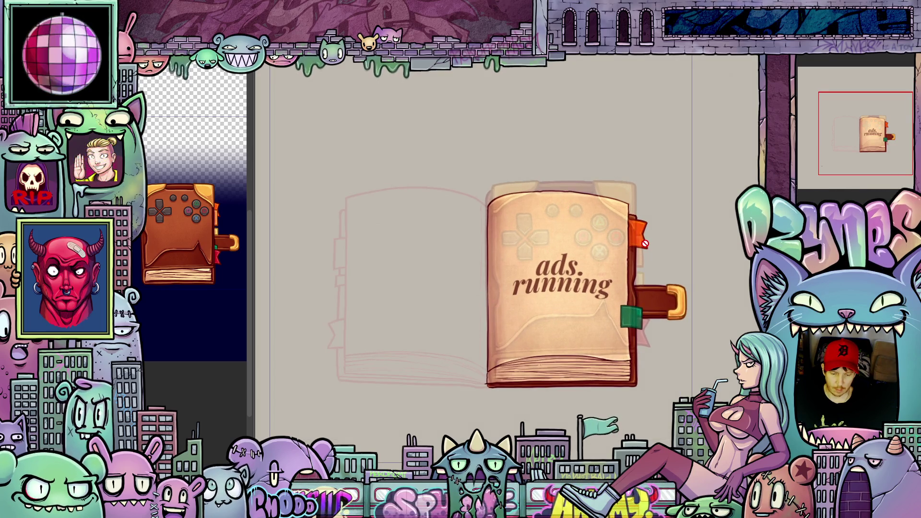
{"action": "scroll", "coordinate": [645, 243], "scroll_direction": "down", "scroll_amount": 1}
{"action": "scroll", "coordinate": [651, 250], "scroll_direction": "down", "scroll_amount": 1}
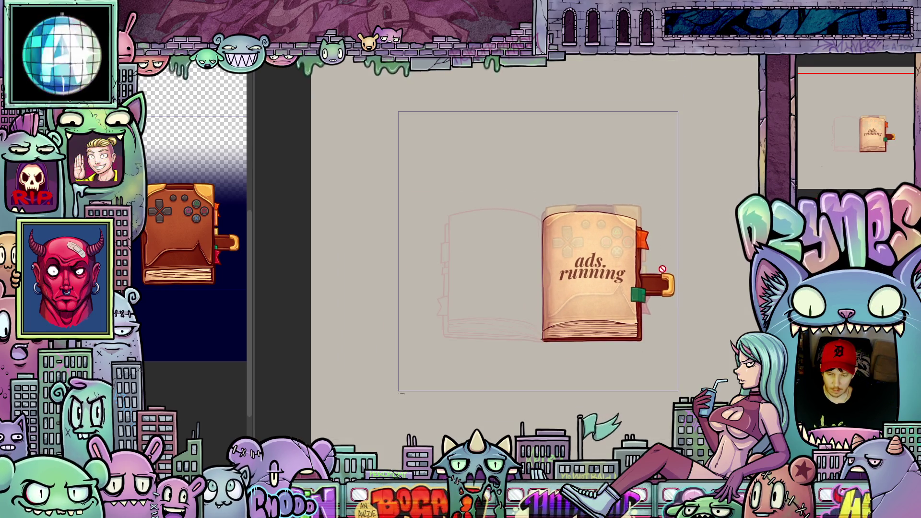
{"action": "scroll", "coordinate": [659, 271], "scroll_direction": "up", "scroll_amount": 1}
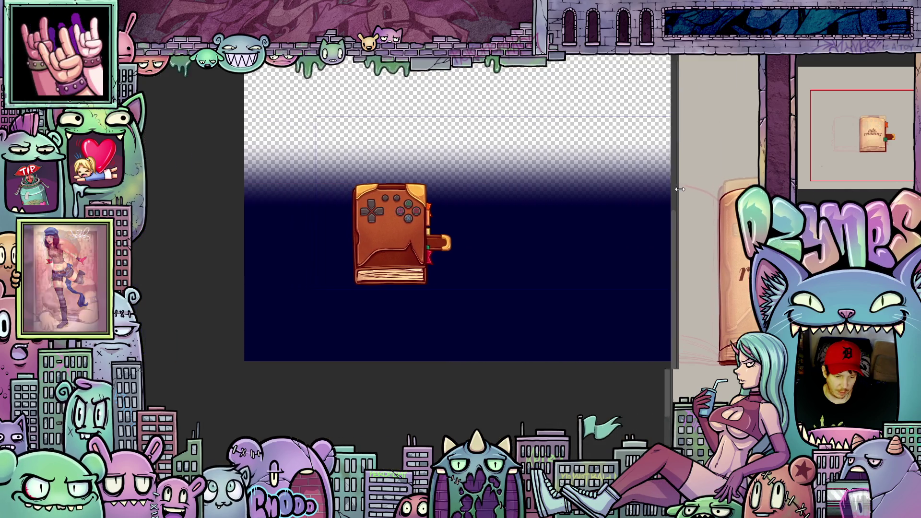
Pan across the navy banner document to bring the brown book icon into view.
{"action": "left_click_drag", "start_coordinate": [255, 176], "coordinate": [709, 190]}
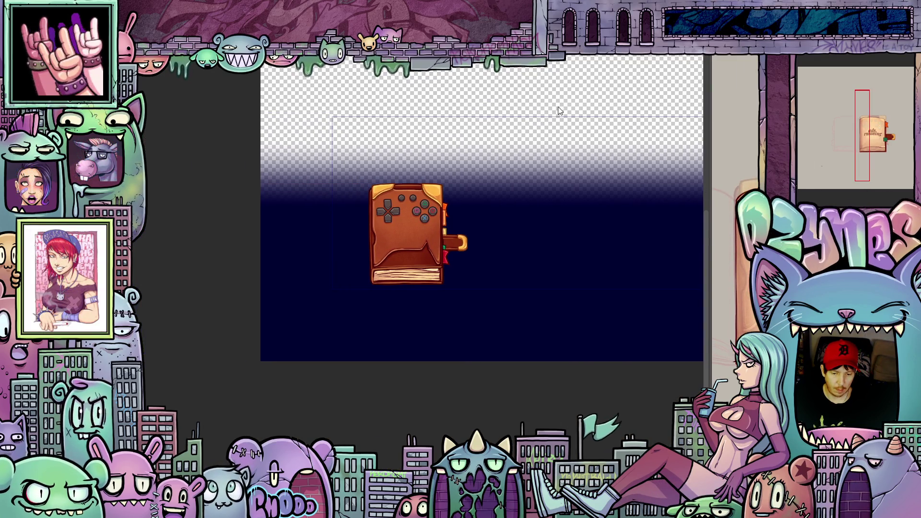
{"action": "scroll", "coordinate": [558, 107], "scroll_direction": "down", "scroll_amount": 2}
{"action": "left_click_drag", "start_coordinate": [454, 136], "coordinate": [303, 190]}
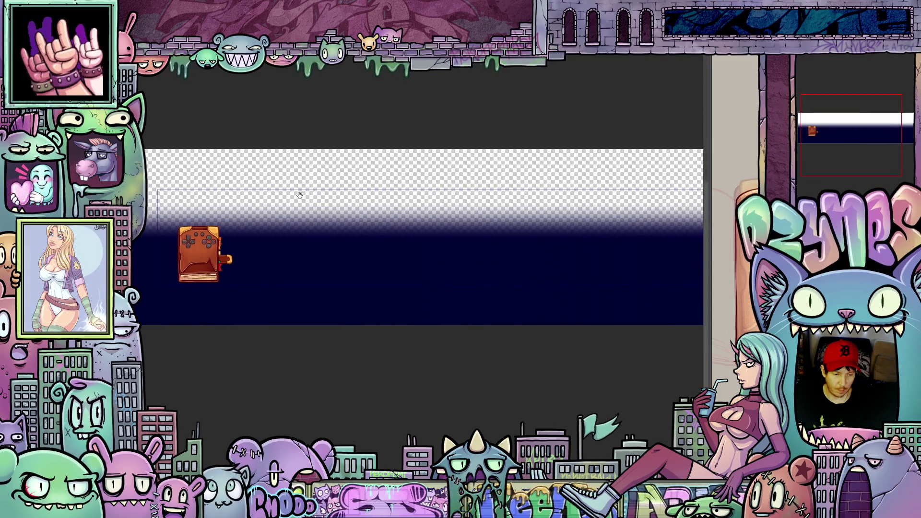
{"action": "left_click_drag", "start_coordinate": [302, 189], "coordinate": [303, 188]}
{"action": "key", "text": "space"}
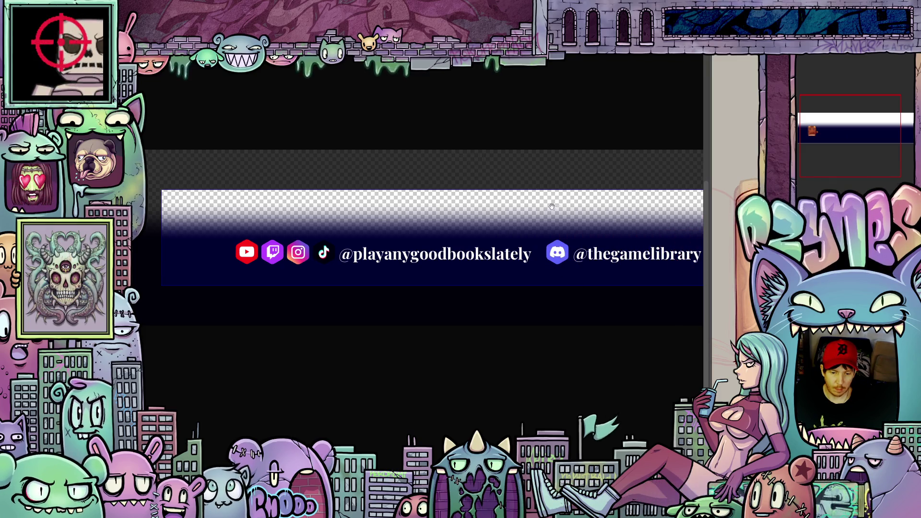
{"action": "scroll", "coordinate": [479, 153], "scroll_direction": "down", "scroll_amount": 1}
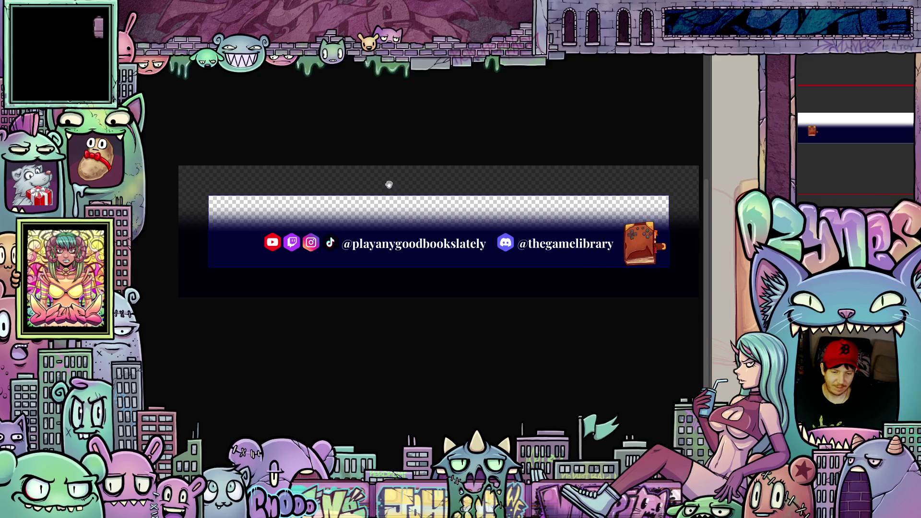
{"action": "scroll", "coordinate": [399, 167], "scroll_direction": "up", "scroll_amount": 1}
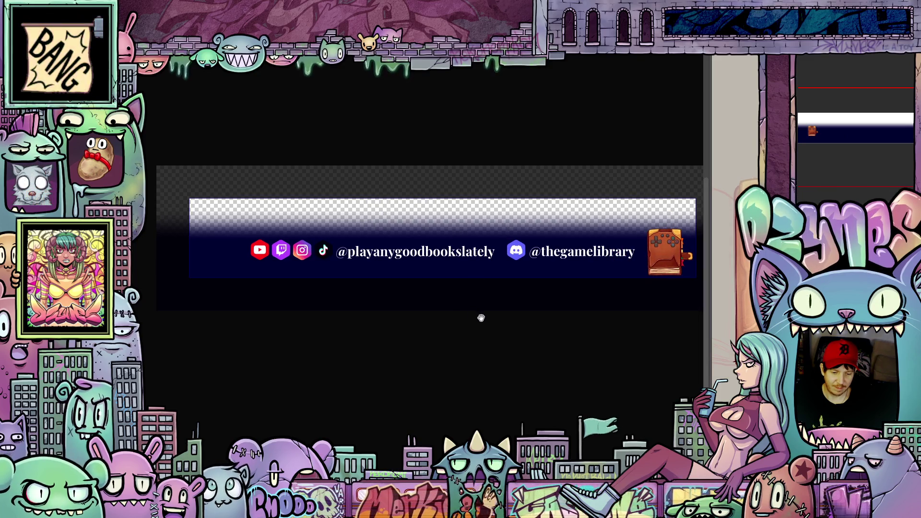
{"action": "scroll", "coordinate": [456, 306], "scroll_direction": "up", "scroll_amount": 1}
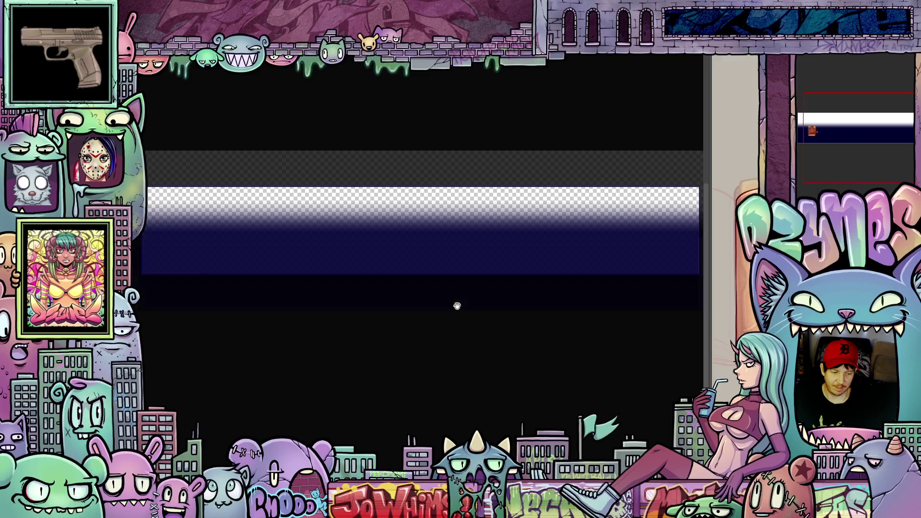
{"action": "scroll", "coordinate": [456, 318], "scroll_direction": "up", "scroll_amount": 1}
{"action": "scroll", "coordinate": [454, 328], "scroll_direction": "up", "scroll_amount": 1}
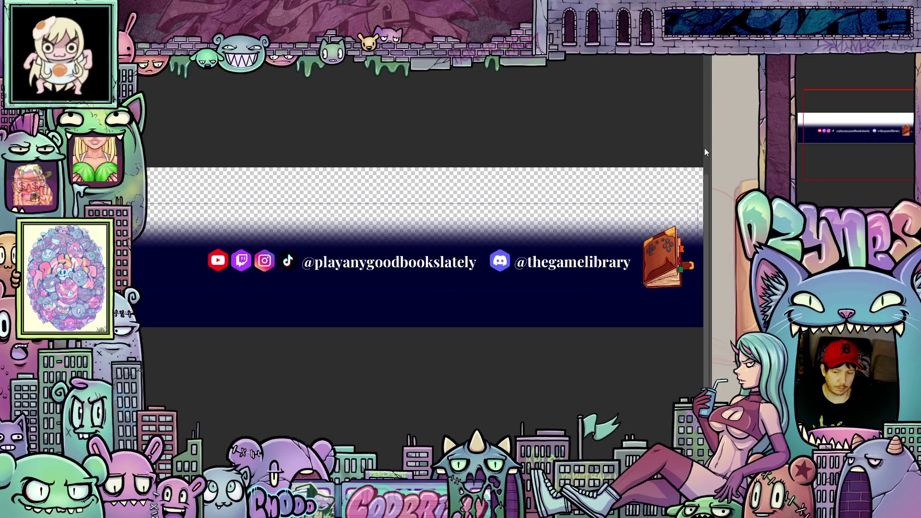
{"action": "left_click_drag", "start_coordinate": [706, 151], "coordinate": [213, 153]}
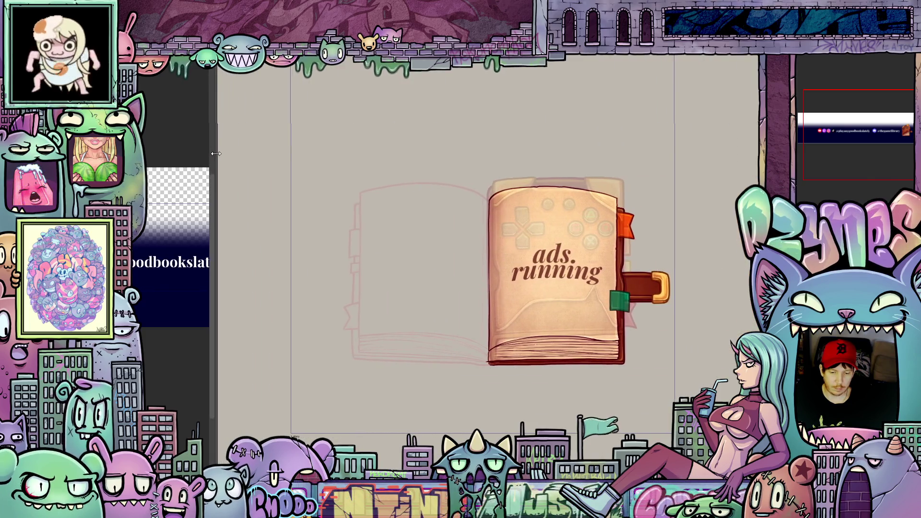
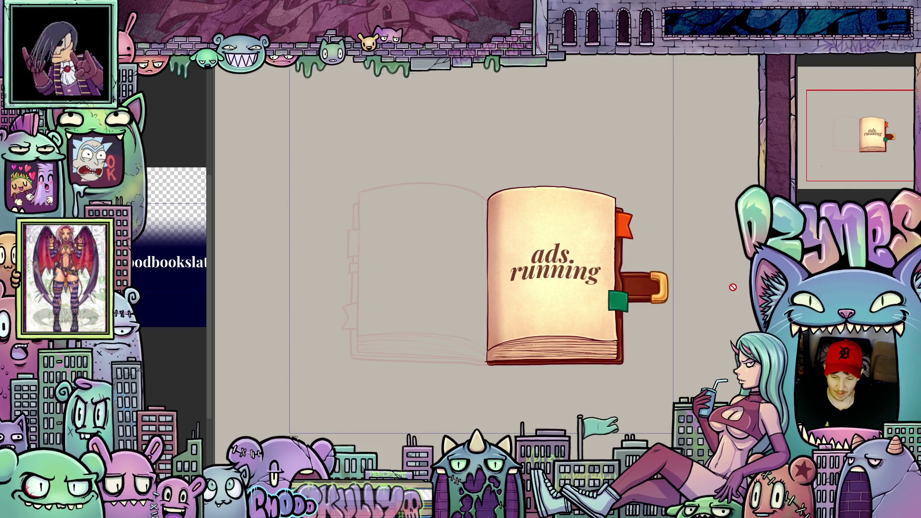
{"action": "scroll", "coordinate": [733, 306], "scroll_direction": "down", "scroll_amount": 1}
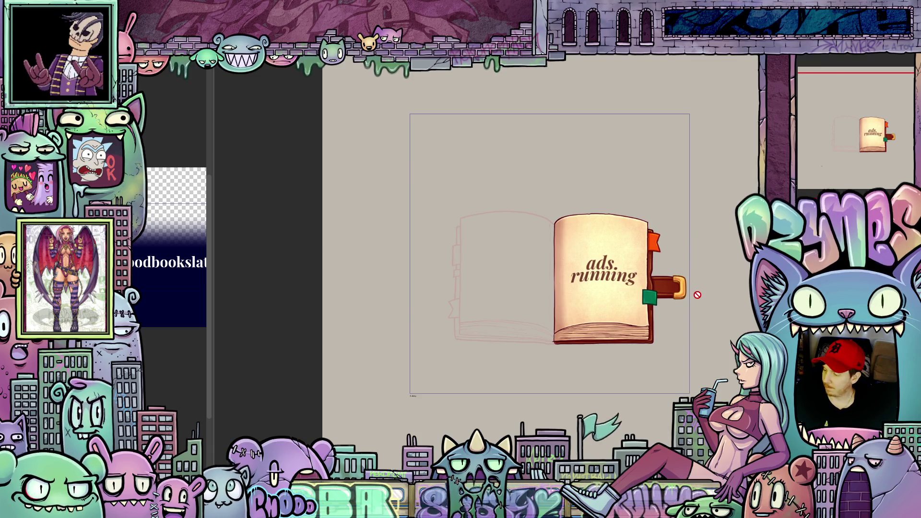
{"action": "scroll", "coordinate": [689, 330], "scroll_direction": "up", "scroll_amount": 2}
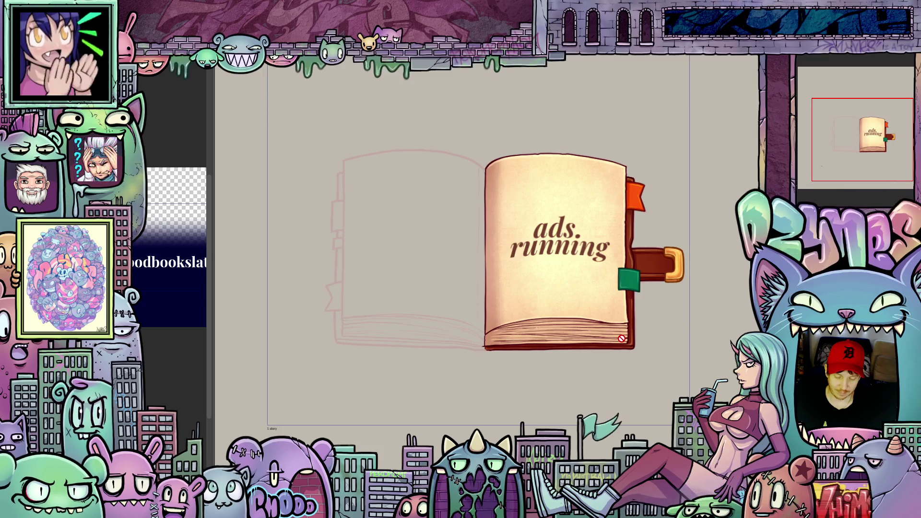
{"action": "scroll", "coordinate": [618, 321], "scroll_direction": "up", "scroll_amount": 2}
{"action": "scroll", "coordinate": [618, 321], "scroll_direction": "up", "scroll_amount": 3}
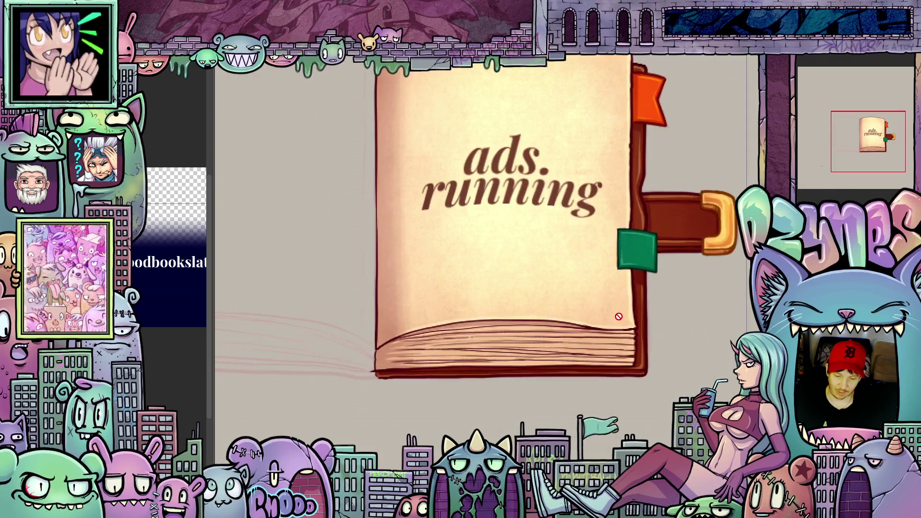
{"action": "scroll", "coordinate": [618, 316], "scroll_direction": "down", "scroll_amount": 2}
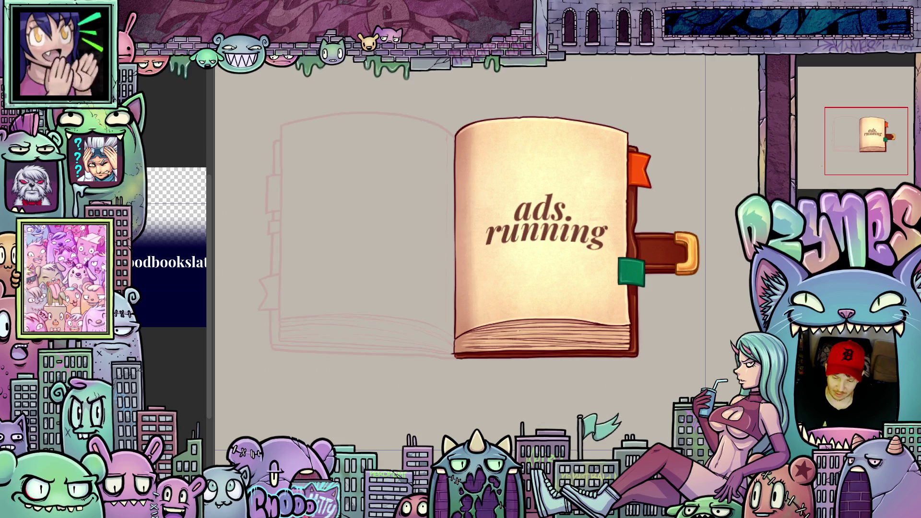
{"action": "scroll", "coordinate": [486, 317], "scroll_direction": "up", "scroll_amount": 1}
{"action": "scroll", "coordinate": [486, 317], "scroll_direction": "up", "scroll_amount": 1}
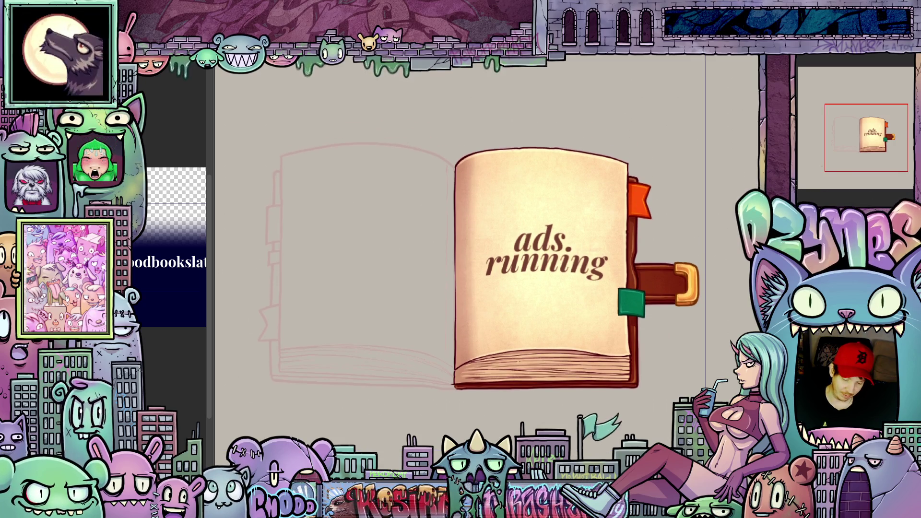
{"action": "scroll", "coordinate": [486, 317], "scroll_direction": "up", "scroll_amount": 1}
{"action": "scroll", "coordinate": [485, 316], "scroll_direction": "down", "scroll_amount": 1}
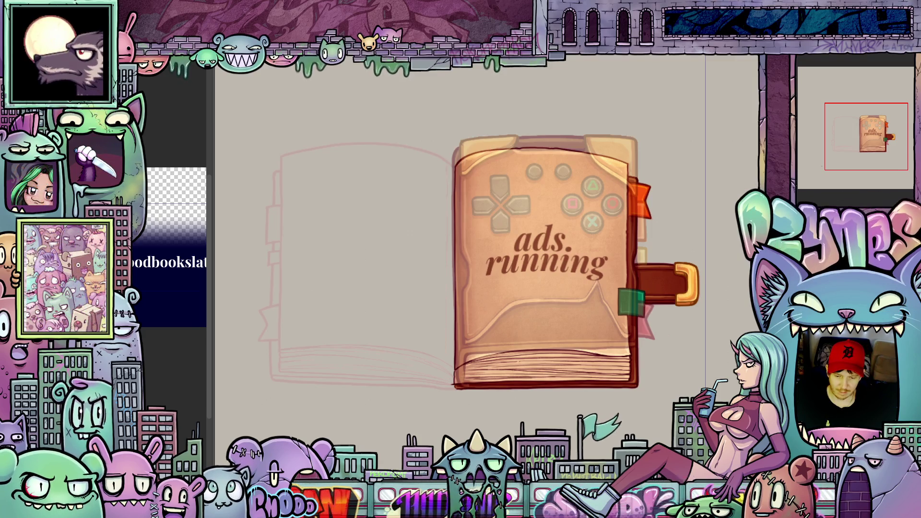
{"action": "scroll", "coordinate": [740, 249], "scroll_direction": "down", "scroll_amount": 1}
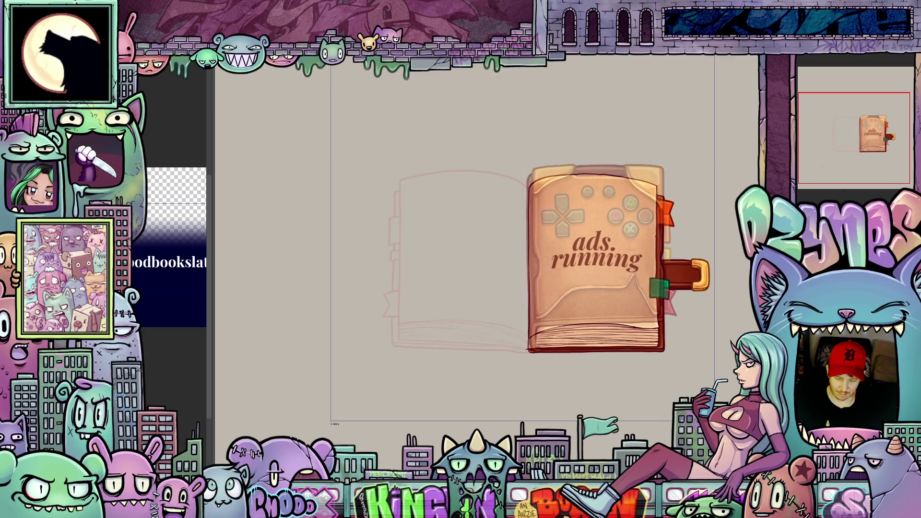
{"action": "left_click_drag", "start_coordinate": [603, 224], "coordinate": [542, 224]}
{"action": "scroll", "coordinate": [541, 224], "scroll_direction": "up", "scroll_amount": 1}
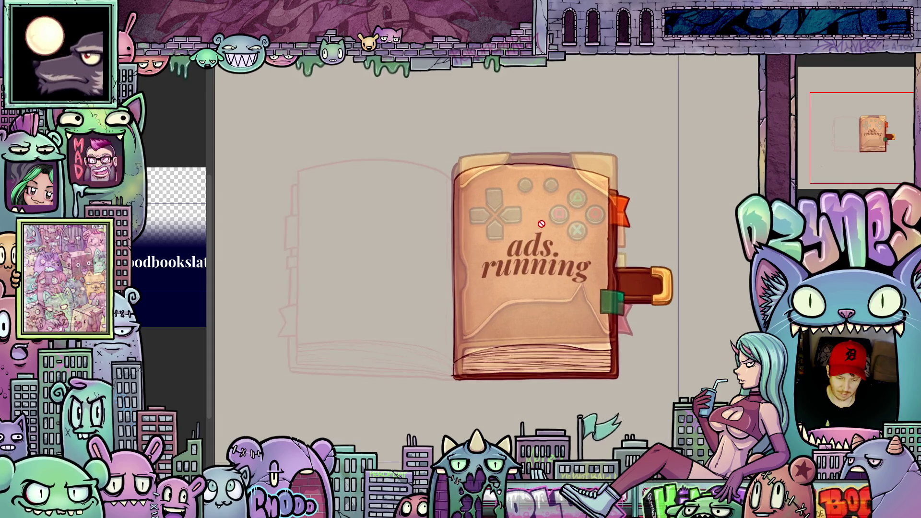
{"action": "scroll", "coordinate": [541, 224], "scroll_direction": "up", "scroll_amount": 1}
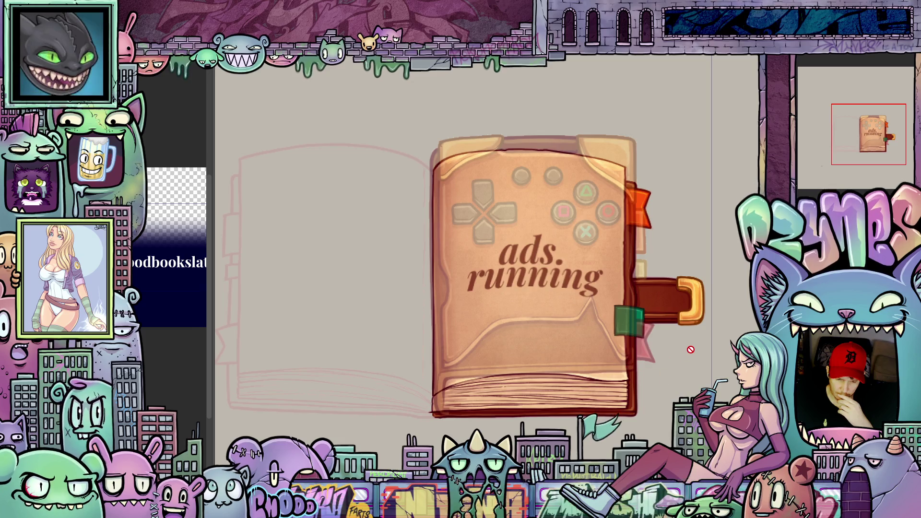
{"action": "scroll", "coordinate": [684, 386], "scroll_direction": "down", "scroll_amount": 3}
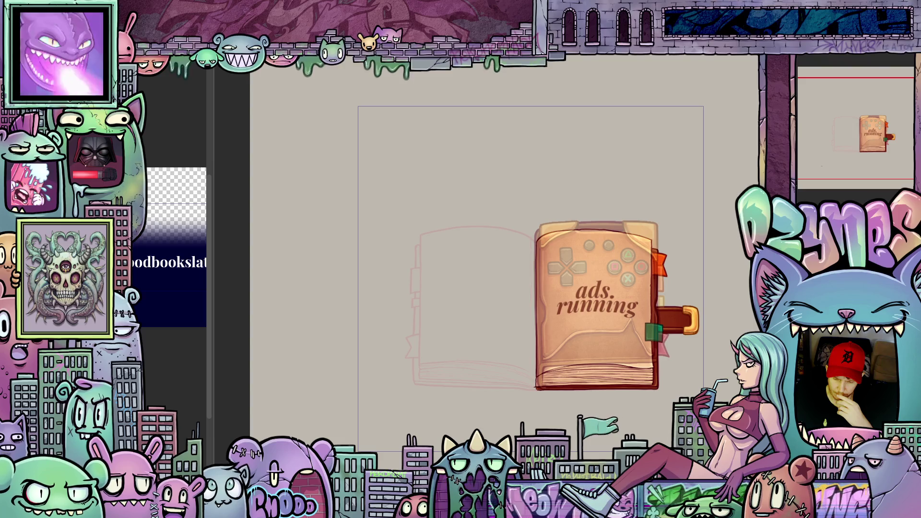
{"action": "key", "text": "ctrl+0"}
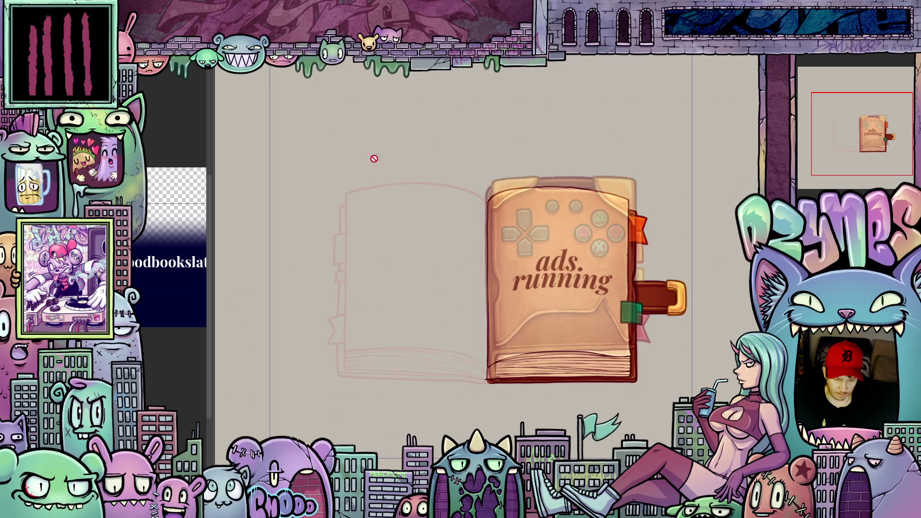
{"action": "scroll", "coordinate": [485, 354], "scroll_direction": "up", "scroll_amount": 2}
{"action": "scroll", "coordinate": [485, 354], "scroll_direction": "up", "scroll_amount": 2}
{"action": "scroll", "coordinate": [484, 354], "scroll_direction": "up", "scroll_amount": 2}
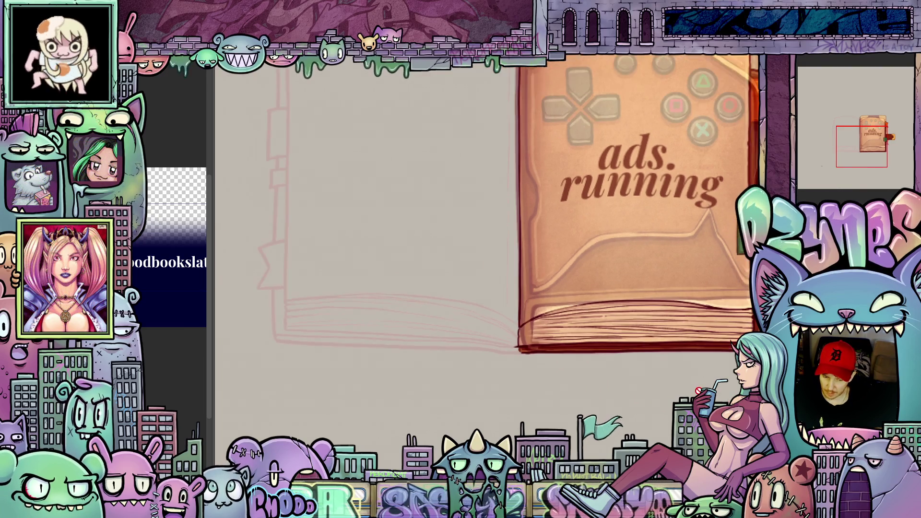
{"action": "scroll", "coordinate": [698, 391], "scroll_direction": "down", "scroll_amount": 2}
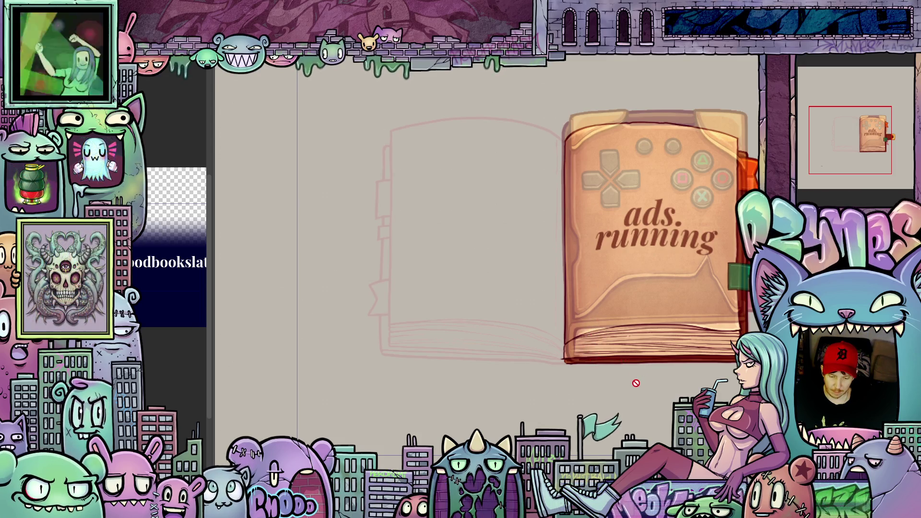
{"action": "scroll", "coordinate": [622, 386], "scroll_direction": "right", "scroll_amount": 2}
Pan the canvas so the controller cover sketch comes into view before hiding it.
{"action": "left_click_drag", "start_coordinate": [622, 386], "coordinate": [559, 372]}
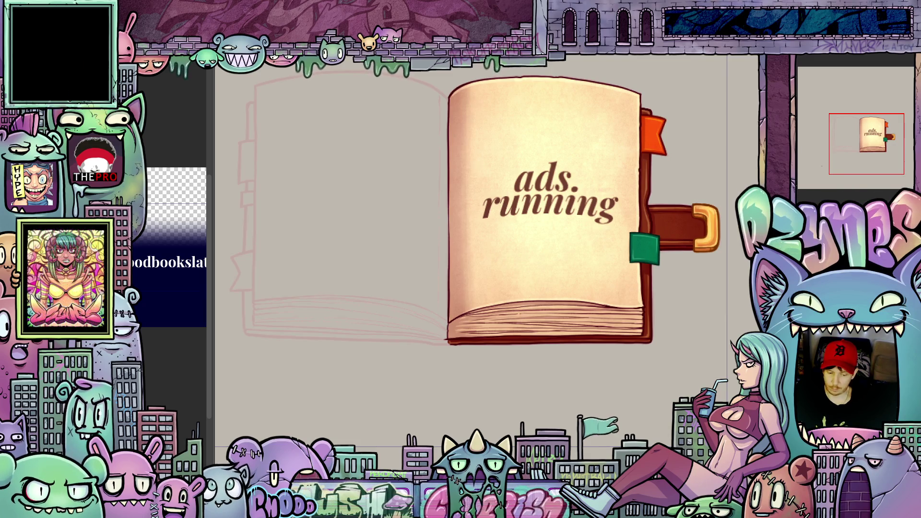
{"action": "scroll", "coordinate": [657, 346], "scroll_direction": "down", "scroll_amount": 1}
{"action": "scroll", "coordinate": [648, 344], "scroll_direction": "down", "scroll_amount": 1}
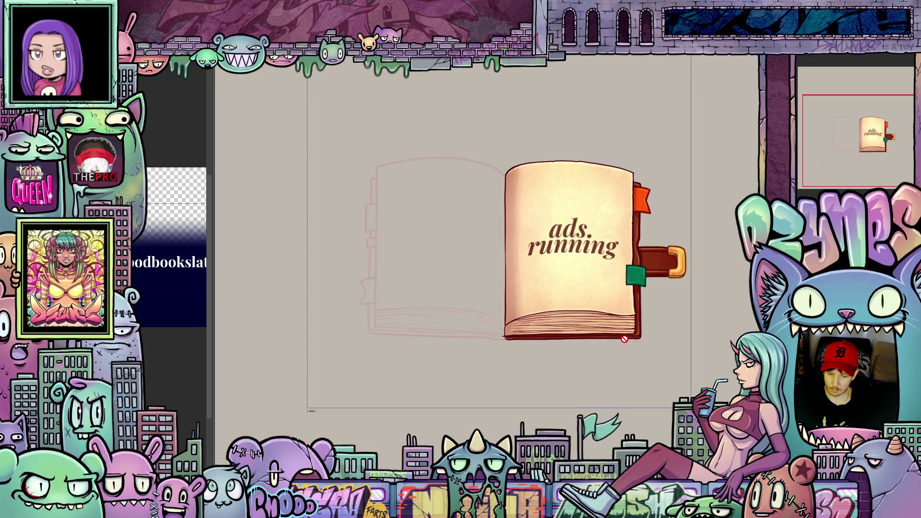
{"action": "scroll", "coordinate": [624, 340], "scroll_direction": "down", "scroll_amount": 1}
{"action": "scroll", "coordinate": [624, 340], "scroll_direction": "up", "scroll_amount": 1}
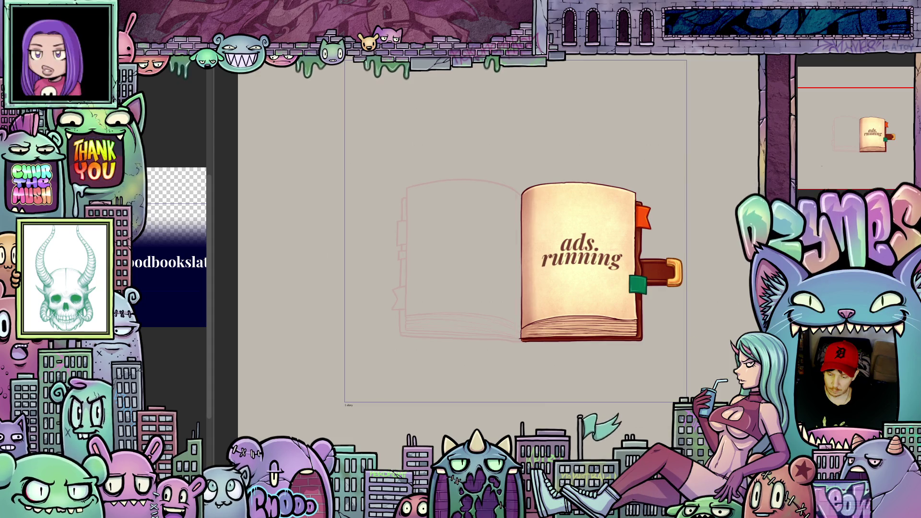
{"action": "scroll", "coordinate": [582, 335], "scroll_direction": "up", "scroll_amount": 3}
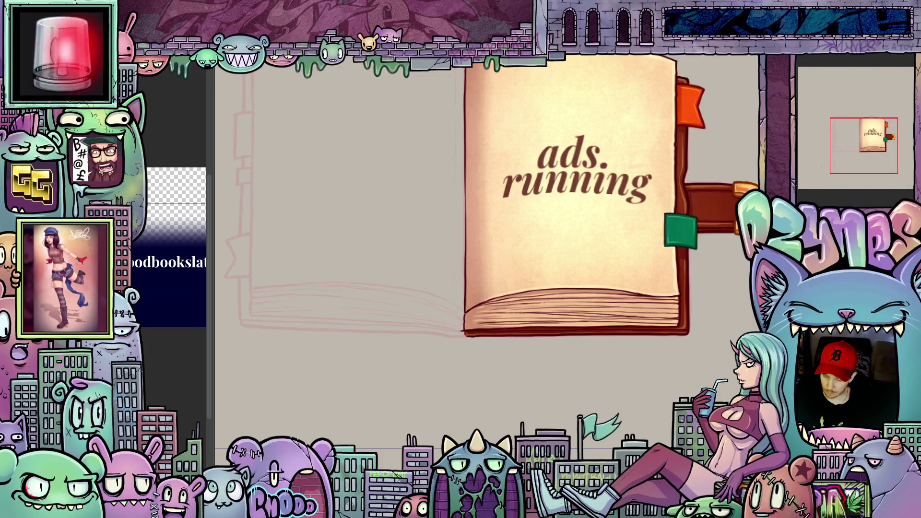
{"action": "scroll", "coordinate": [637, 316], "scroll_direction": "up", "scroll_amount": 1}
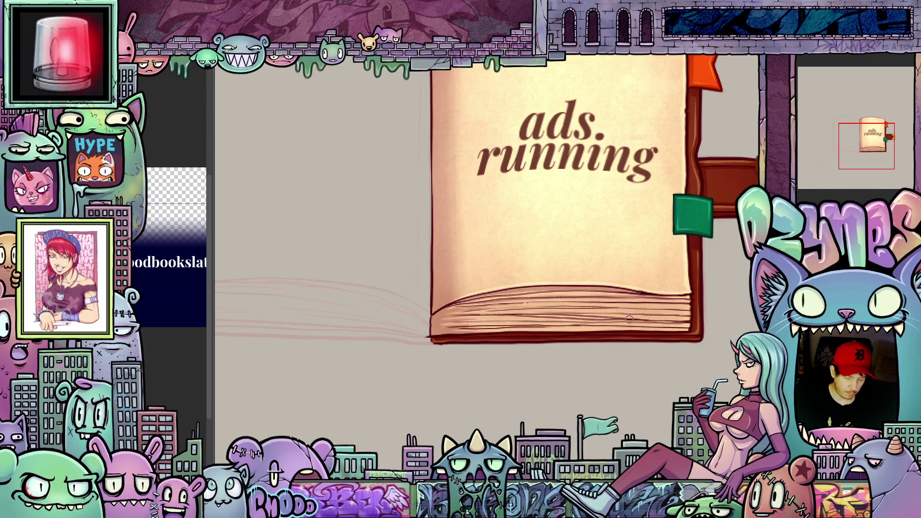
Rotate the canvas counterclockwise, then ease the tilt to ready the book's page edges for sketching.
{"action": "left_click_drag", "start_coordinate": [664, 376], "coordinate": [471, 344]}
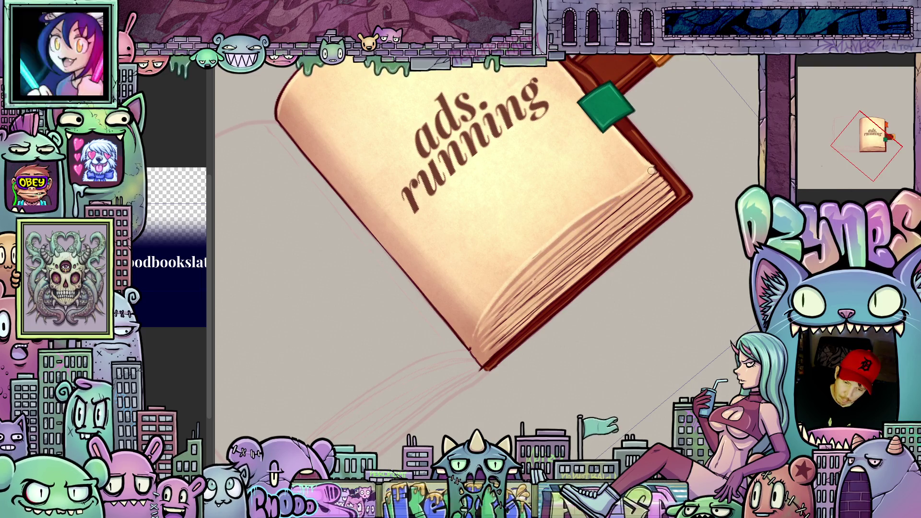
{"action": "left_click_drag", "start_coordinate": [621, 257], "coordinate": [644, 324]}
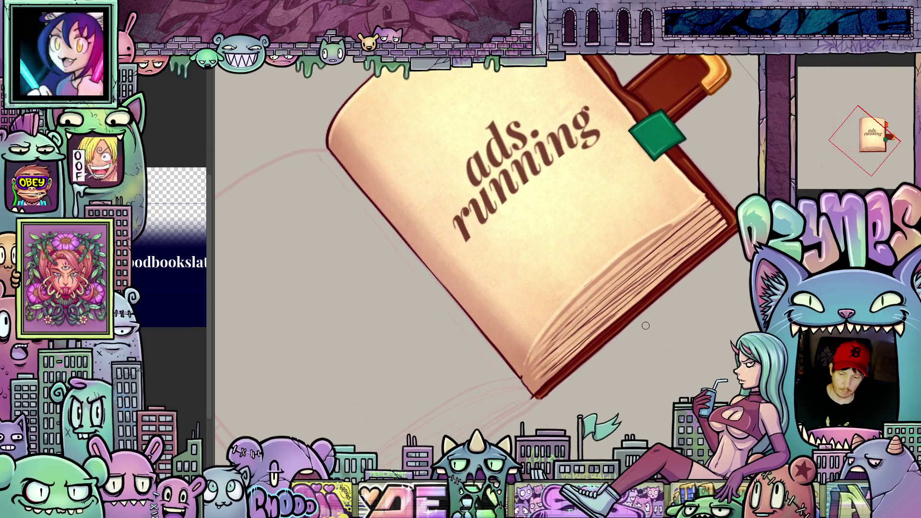
{"action": "scroll", "coordinate": [646, 325], "scroll_direction": "up", "scroll_amount": 3}
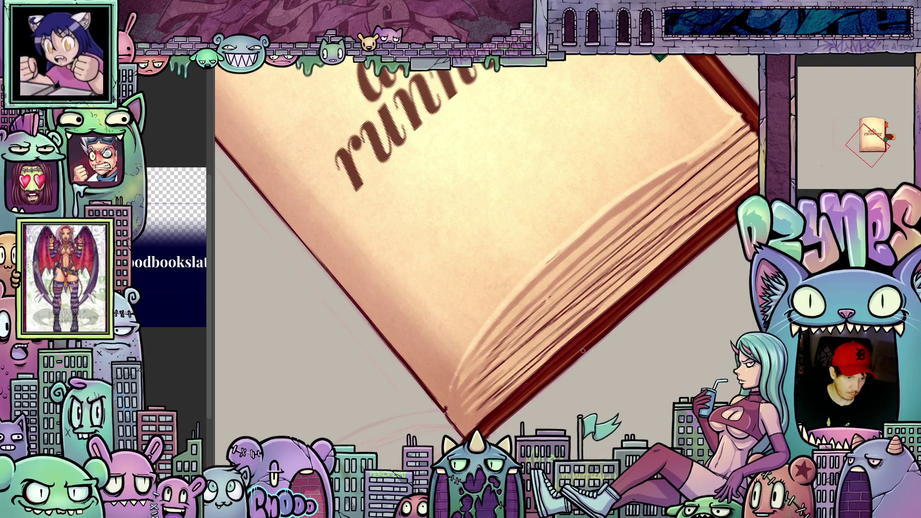
Darken the line along the book's page edge, tilting and turning the view around it.
{"action": "left_click_drag", "start_coordinate": [653, 332], "coordinate": [650, 241]}
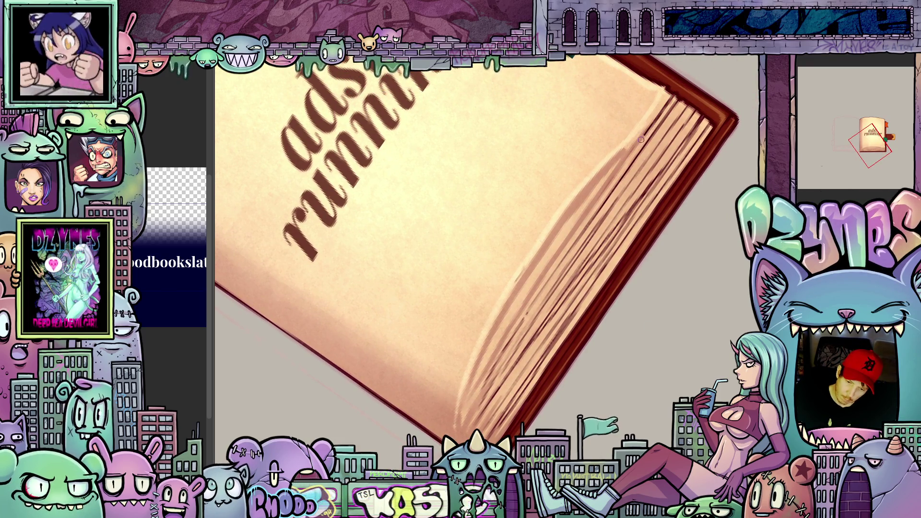
{"action": "left_click_drag", "start_coordinate": [613, 177], "coordinate": [497, 355]}
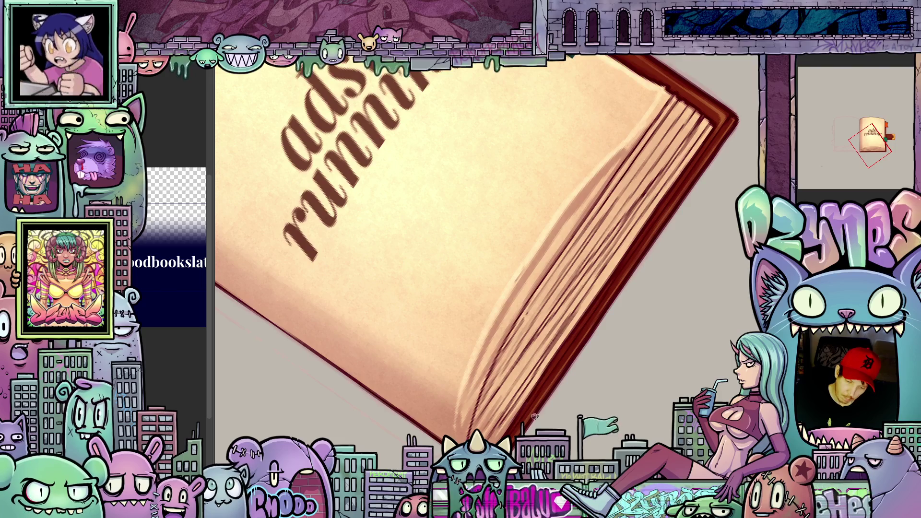
{"action": "left_click_drag", "start_coordinate": [460, 259], "coordinate": [518, 412]}
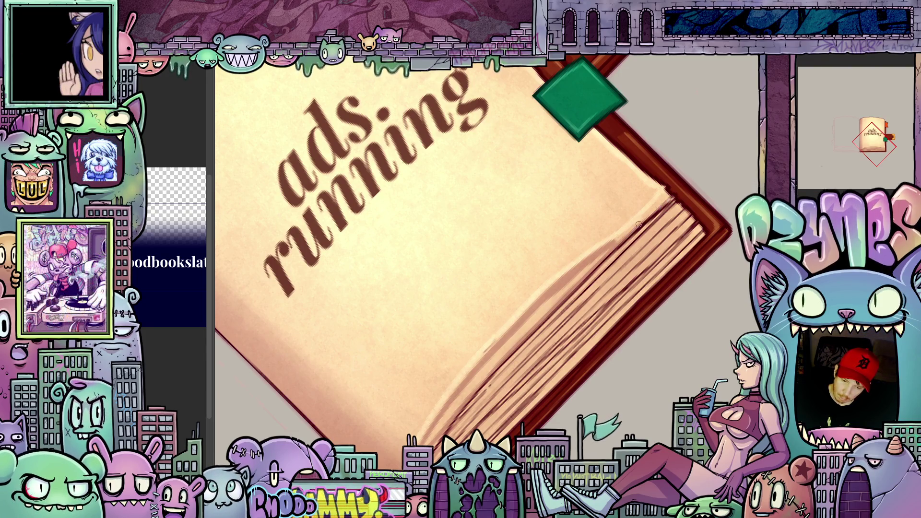
{"action": "left_click_drag", "start_coordinate": [730, 231], "coordinate": [690, 297]}
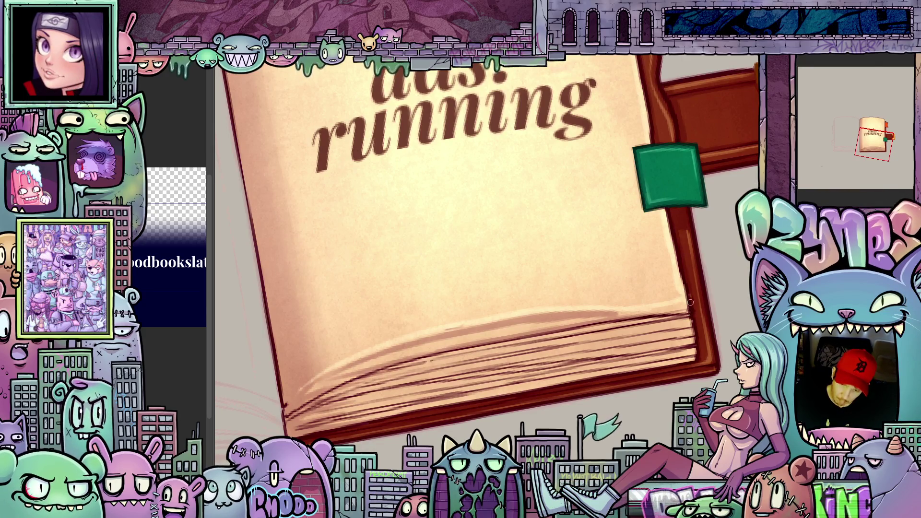
{"action": "left_click_drag", "start_coordinate": [487, 250], "coordinate": [453, 242]}
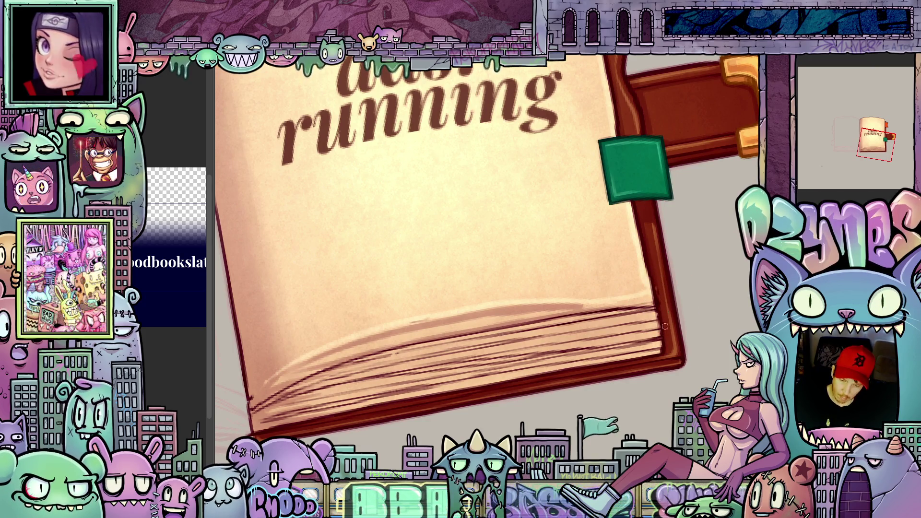
Zoom in on the page edges, undo a stray highlight stroke and enlarge the brush.
{"action": "left_click_drag", "start_coordinate": [656, 292], "coordinate": [677, 417]}
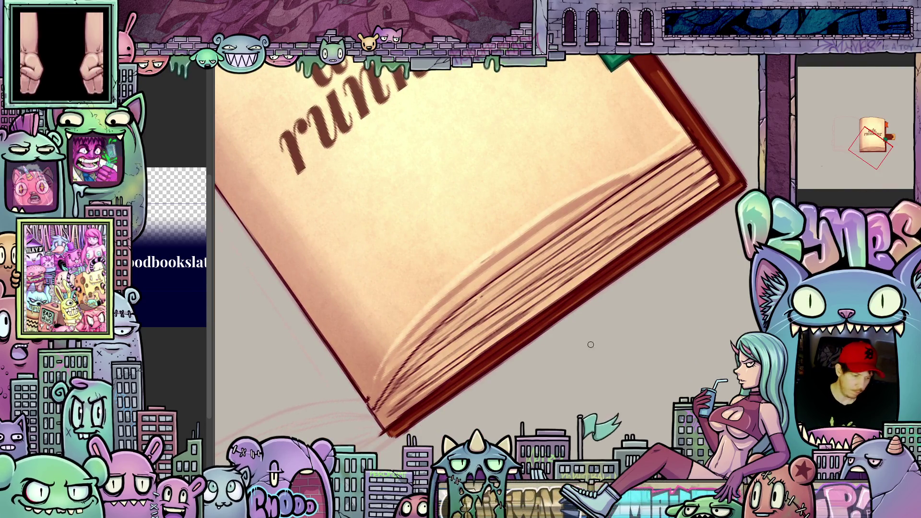
{"action": "left_click_drag", "start_coordinate": [453, 338], "coordinate": [469, 314]}
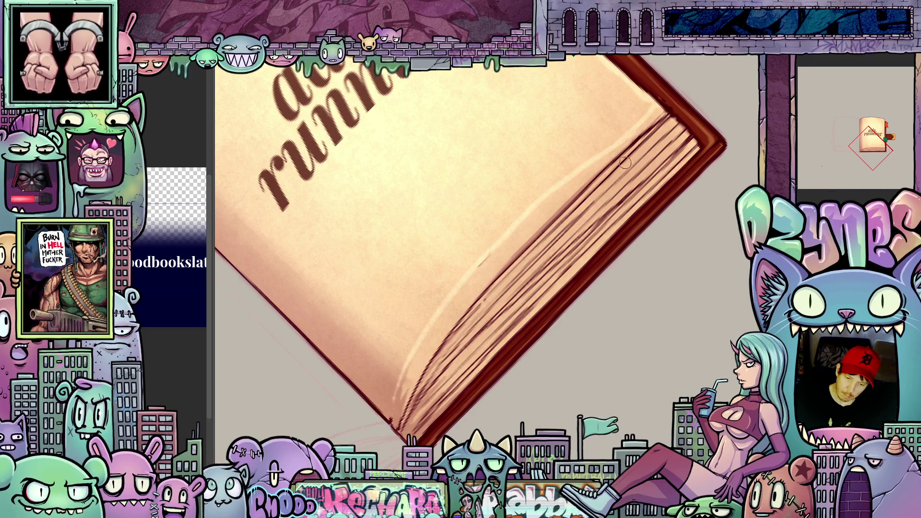
{"action": "left_click_drag", "start_coordinate": [625, 164], "coordinate": [520, 255]}
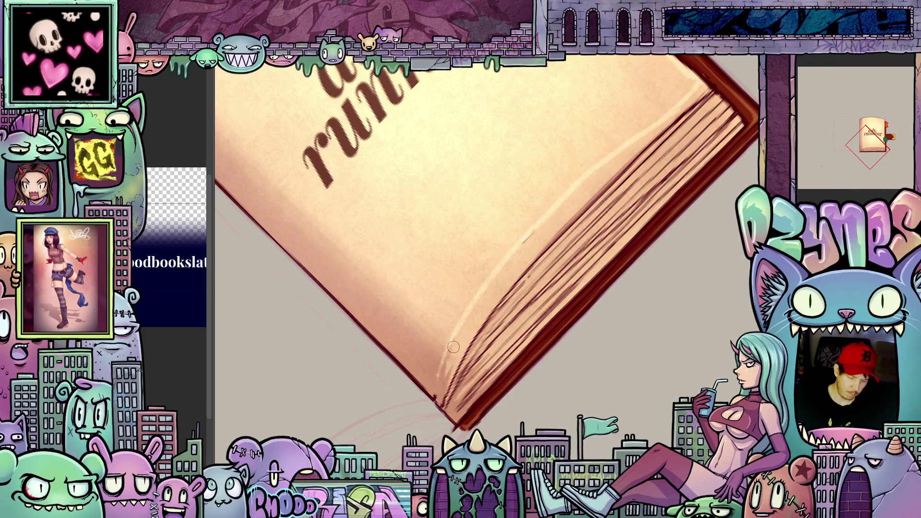
{"action": "key", "text": "ctrl+z"}
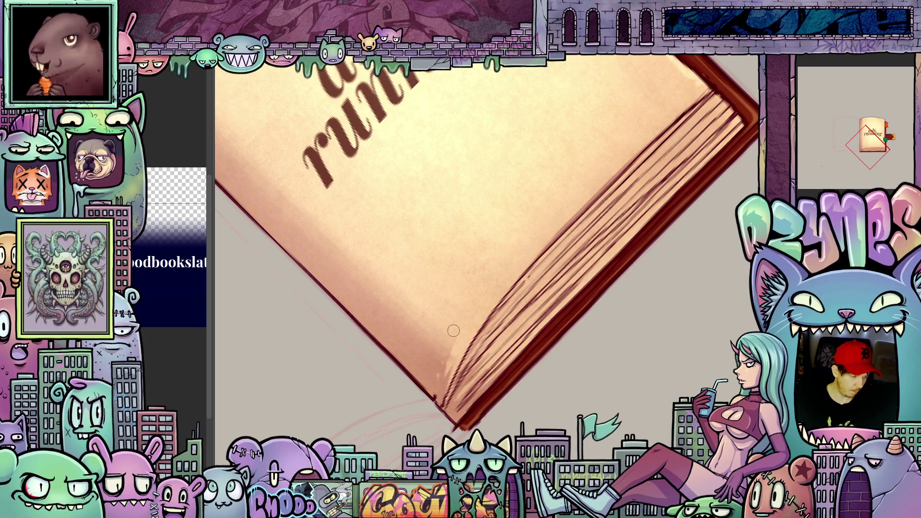
{"action": "key", "text": "bracketright"}
{"action": "key", "text": "bracketright"}
{"action": "key", "text": "bracketright"}
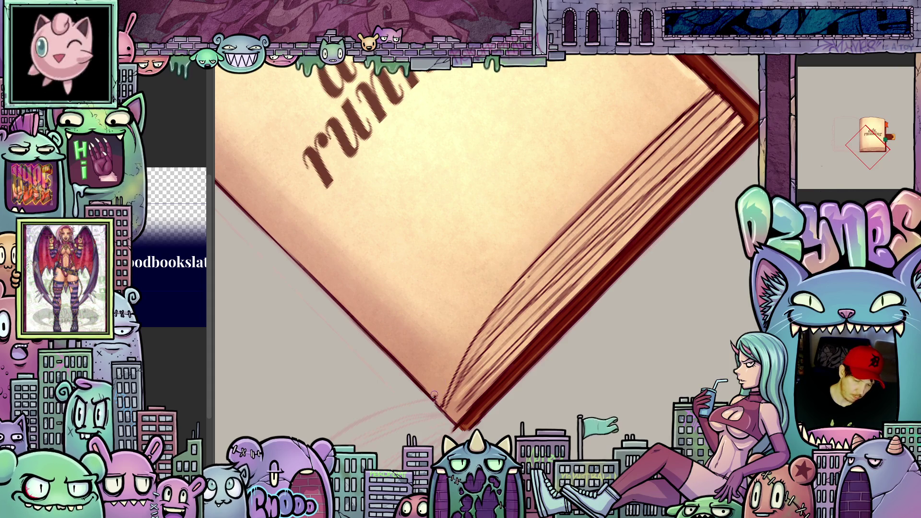
{"action": "mouse_move", "coordinate": [434, 395]}
{"action": "left_mouse_down"}
{"action": "mouse_move", "coordinate": [520, 408]}
{"action": "mouse_move", "coordinate": [590, 287]}
{"action": "left_mouse_up"}
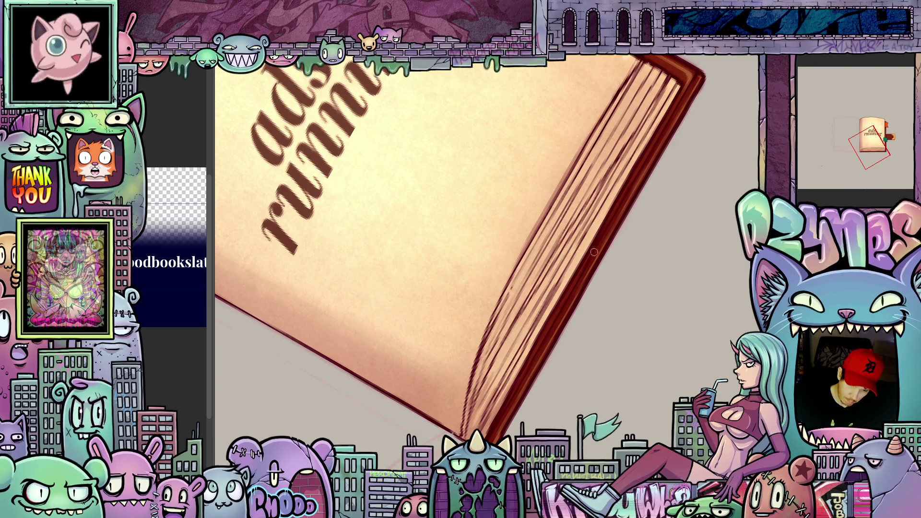
Rotate the canvas back toward an upright view of the whole book.
{"action": "mouse_move", "coordinate": [489, 330]}
{"action": "left_mouse_down"}
{"action": "mouse_move", "coordinate": [657, 337]}
{"action": "mouse_move", "coordinate": [585, 221]}
{"action": "left_mouse_up"}
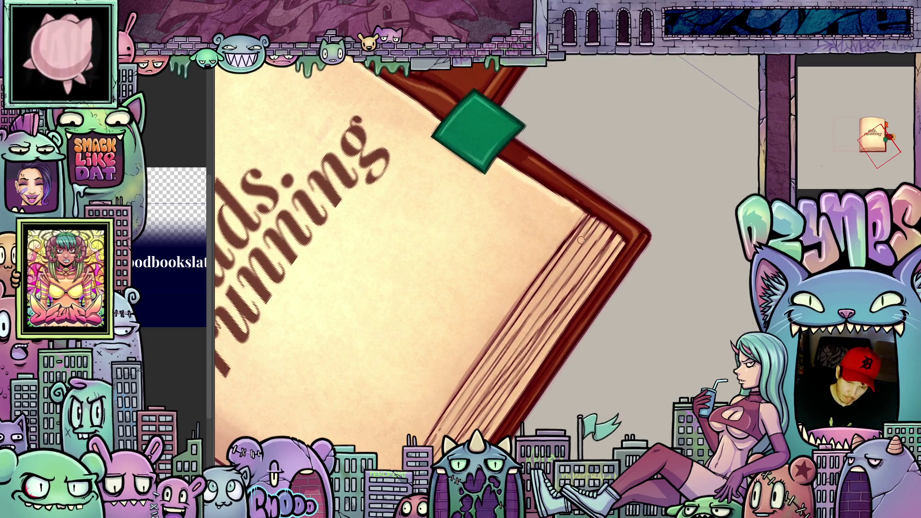
{"action": "mouse_move", "coordinate": [514, 329]}
{"action": "left_mouse_down"}
{"action": "mouse_move", "coordinate": [683, 300]}
{"action": "mouse_move", "coordinate": [674, 341]}
{"action": "mouse_move", "coordinate": [441, 432]}
{"action": "left_mouse_up"}
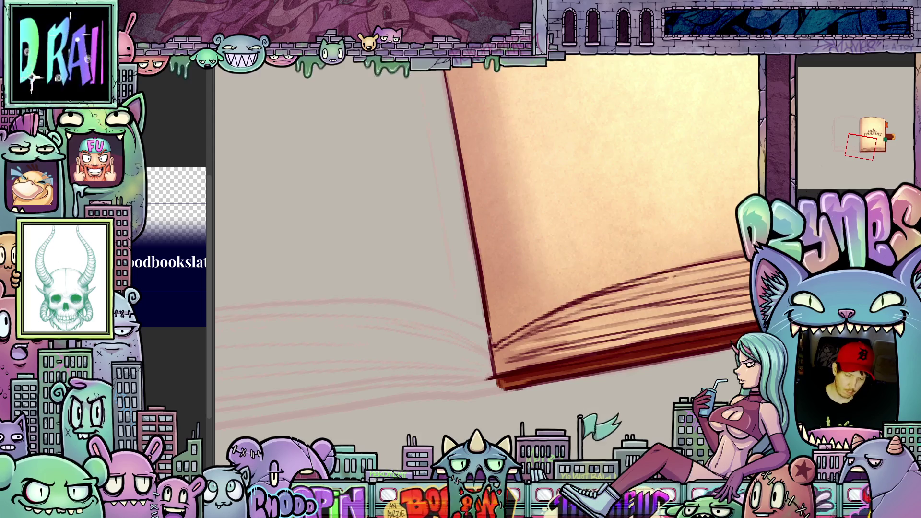
{"action": "scroll", "coordinate": [410, 365], "scroll_direction": "up", "scroll_amount": 2}
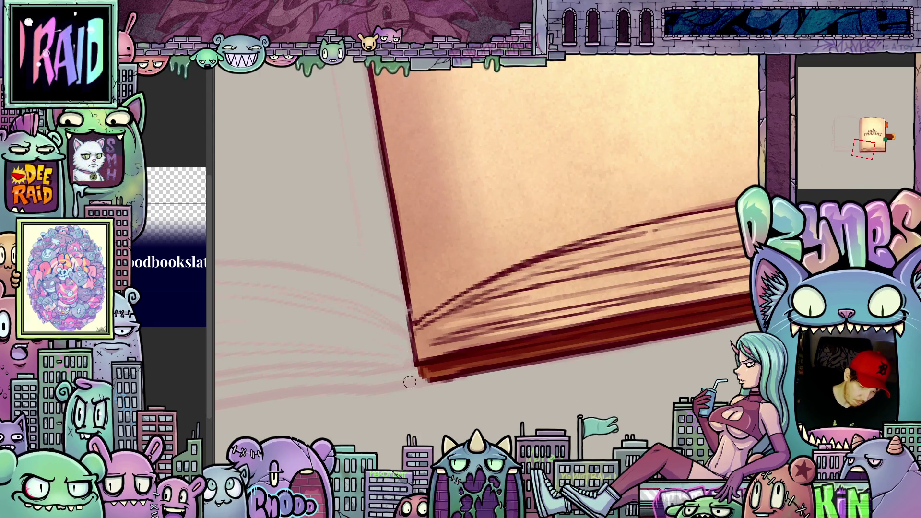
{"action": "scroll", "coordinate": [429, 395], "scroll_direction": "down", "scroll_amount": 3}
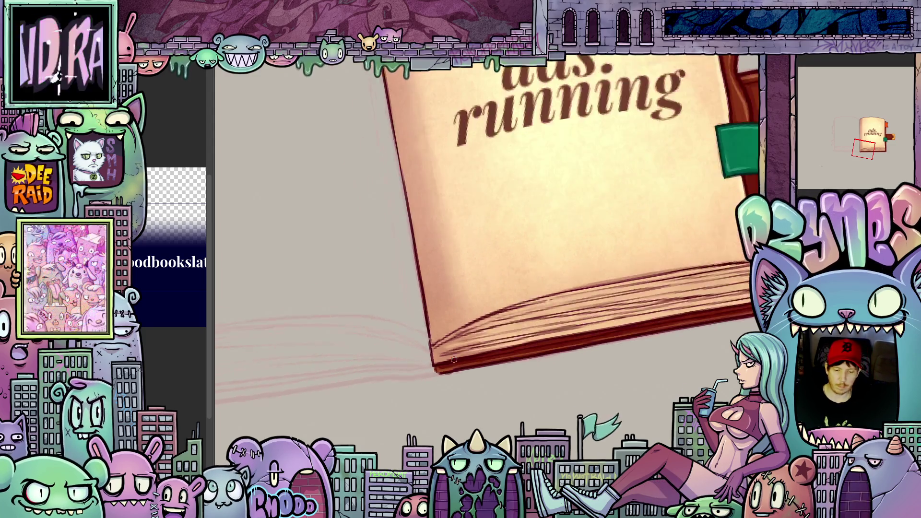
{"action": "scroll", "coordinate": [429, 395], "scroll_direction": "down", "scroll_amount": 2}
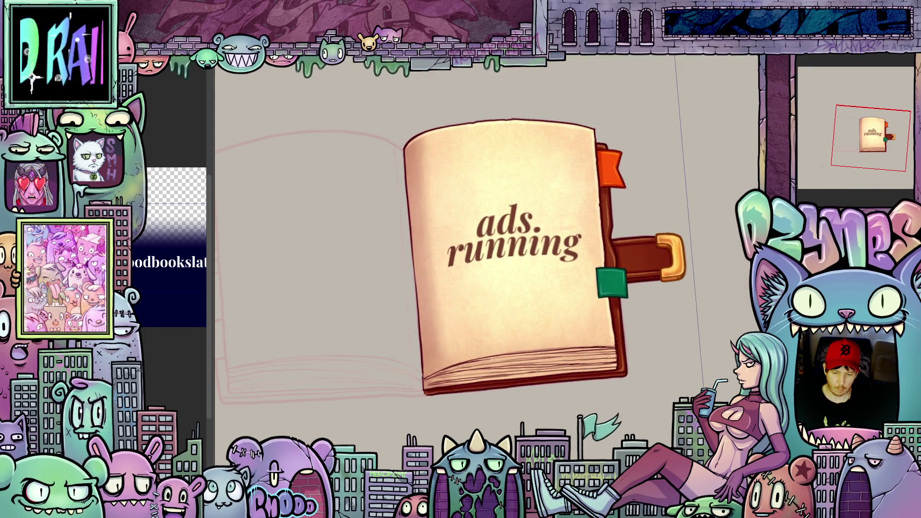
Straighten the canvas view and shift it so the book sits lower on screen.
{"action": "left_click_drag", "start_coordinate": [639, 430], "coordinate": [597, 445]}
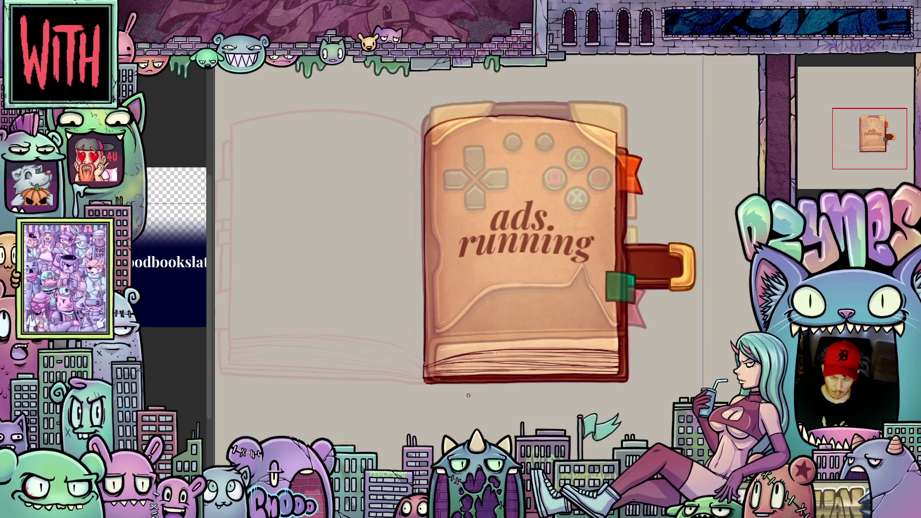
{"action": "scroll", "coordinate": [468, 395], "scroll_direction": "up", "scroll_amount": 2}
{"action": "scroll", "coordinate": [513, 385], "scroll_direction": "down", "scroll_amount": 1}
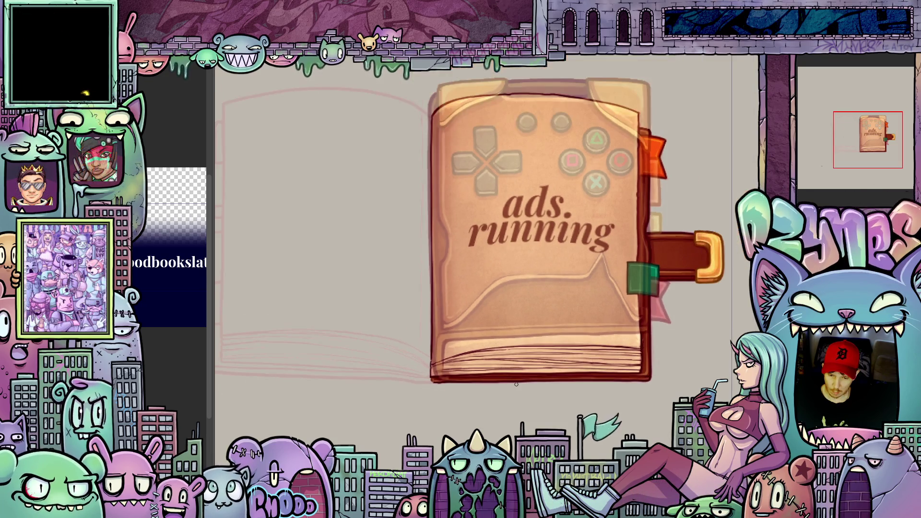
{"action": "scroll", "coordinate": [539, 357], "scroll_direction": "down", "scroll_amount": 1}
{"action": "left_click_drag", "start_coordinate": [599, 372], "coordinate": [600, 392]}
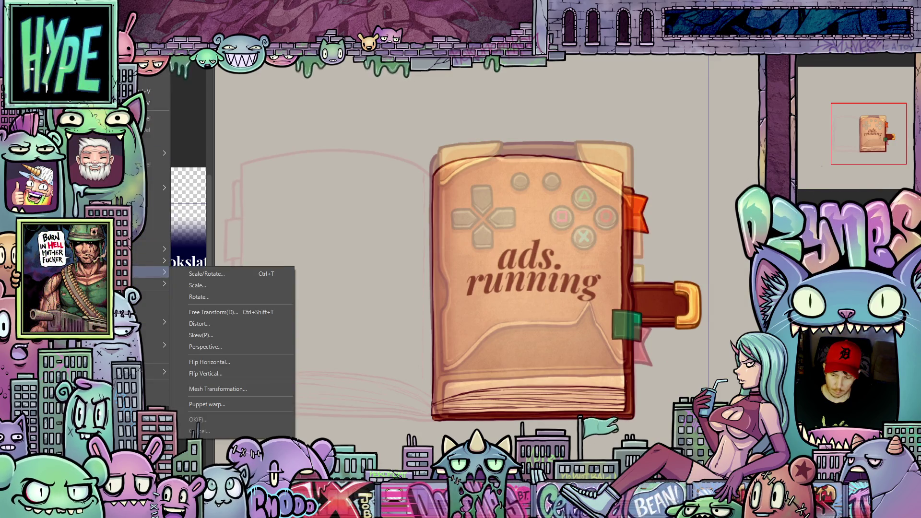
Cancel the previous transform and start a Skew transform on the coloured book image.
{"action": "key", "text": "Escape"}
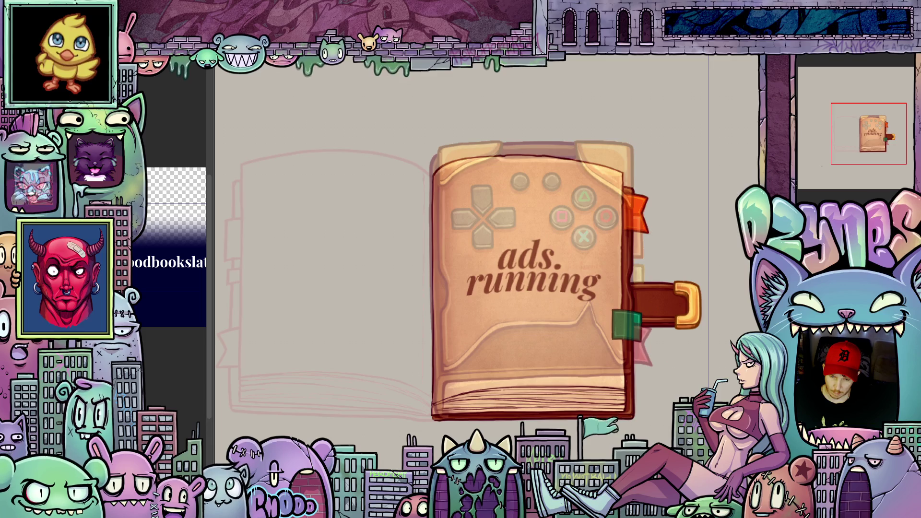
{"action": "key", "text": "ctrl+z"}
{"action": "key", "text": "ctrl+z"}
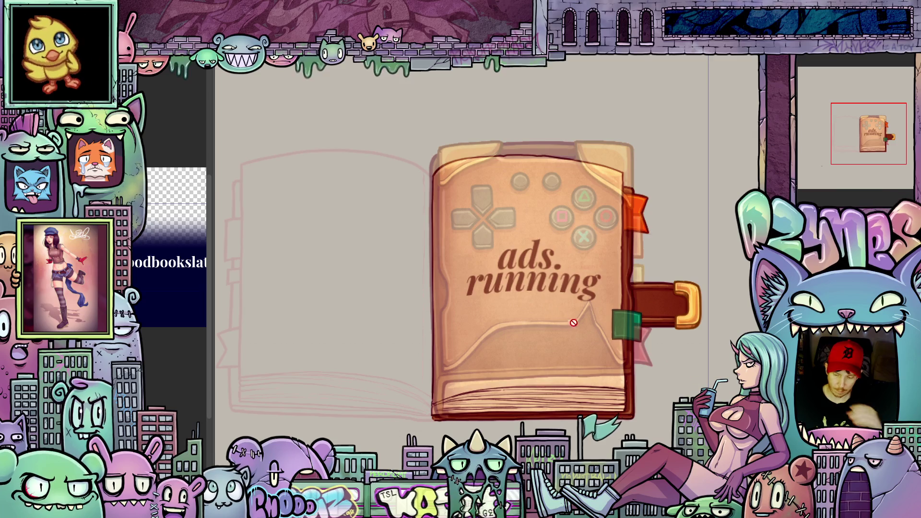
{"action": "left_click", "coordinate": [148, 65]}
{"action": "mouse_move", "coordinate": [147, 272]}
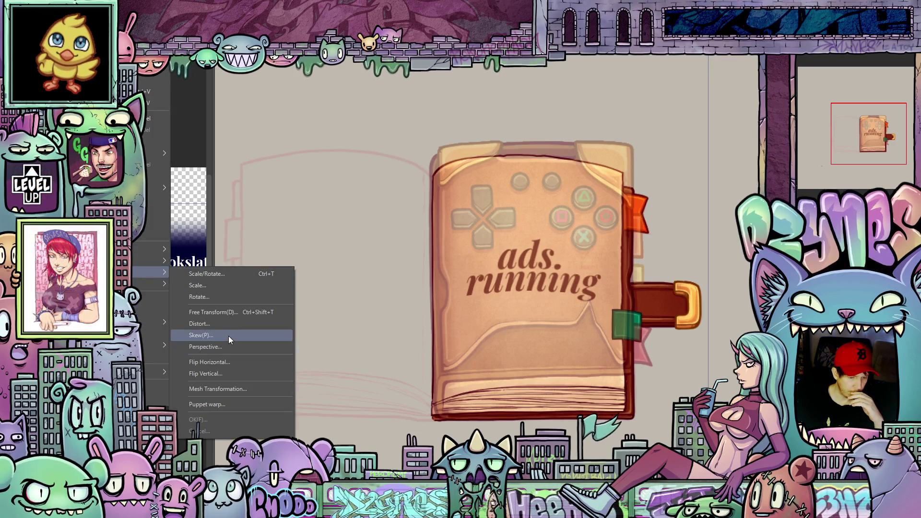
{"action": "left_click", "coordinate": [223, 336]}
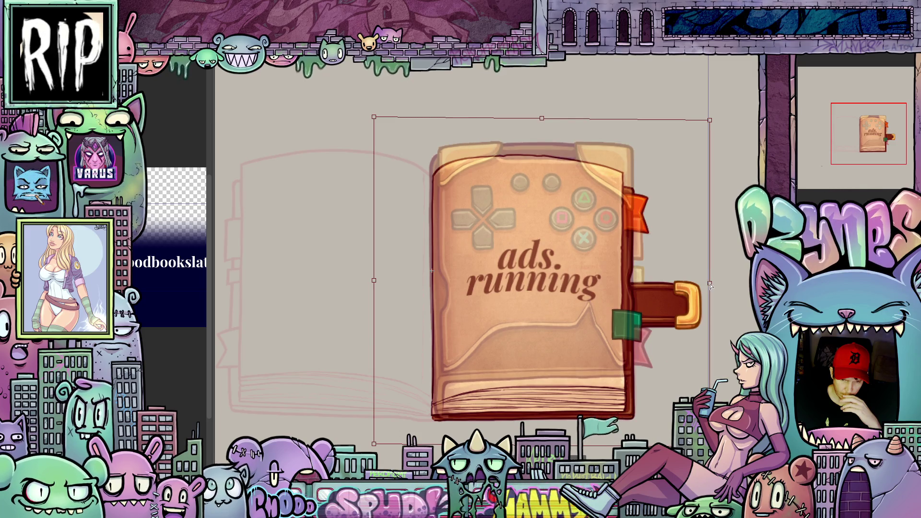
Lower the right side slightly to tilt the book image and confirm the skew.
{"action": "left_click_drag", "start_coordinate": [712, 286], "coordinate": [710, 290]}
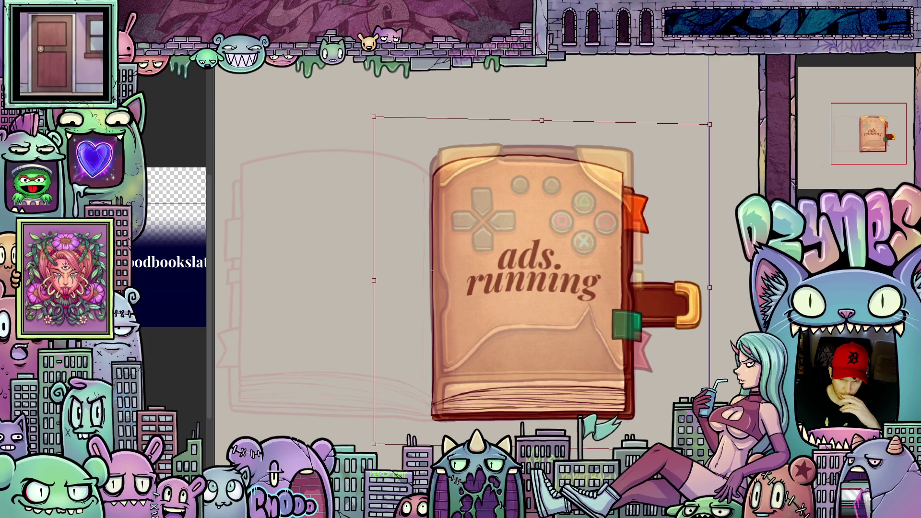
{"action": "mouse_move", "coordinate": [432, 270]}
{"action": "left_mouse_down"}
{"action": "mouse_move", "coordinate": [431, 222]}
{"action": "mouse_move", "coordinate": [433, 230]}
{"action": "left_mouse_up"}
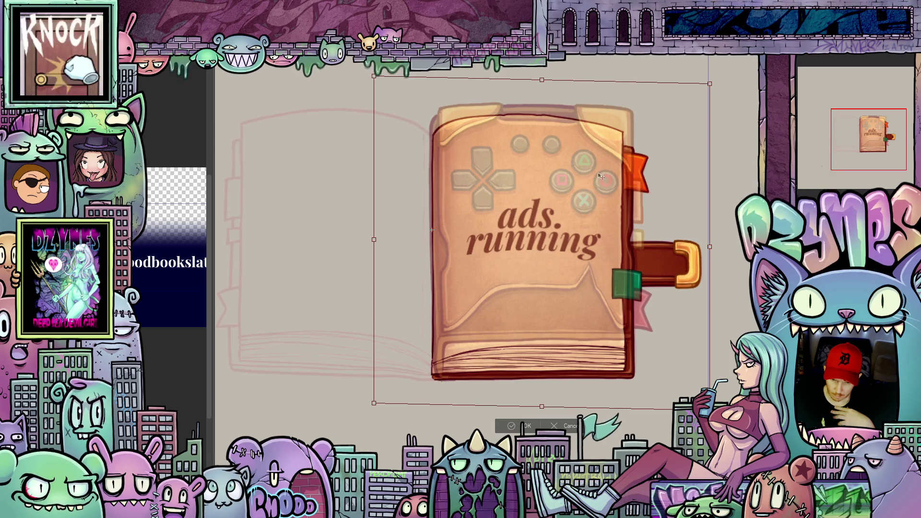
{"action": "left_click", "coordinate": [527, 427]}
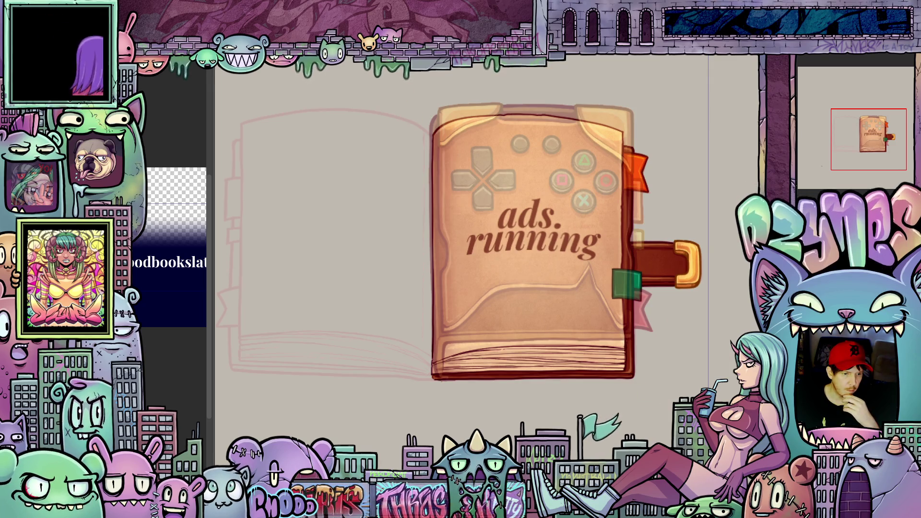
Turn on the canvas rulers and pull out a new horizontal guide.
{"action": "right_click", "coordinate": [158, 66]}
{"action": "left_click", "coordinate": [221, 232]}
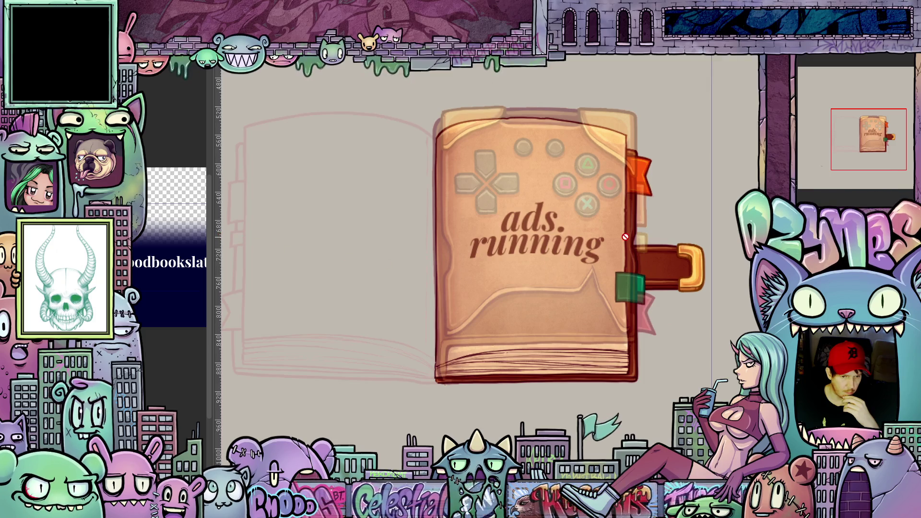
{"action": "mouse_move", "coordinate": [222, 231]}
{"action": "left_mouse_down"}
{"action": "mouse_move", "coordinate": [607, 205]}
{"action": "mouse_move", "coordinate": [649, 383]}
{"action": "left_mouse_up"}
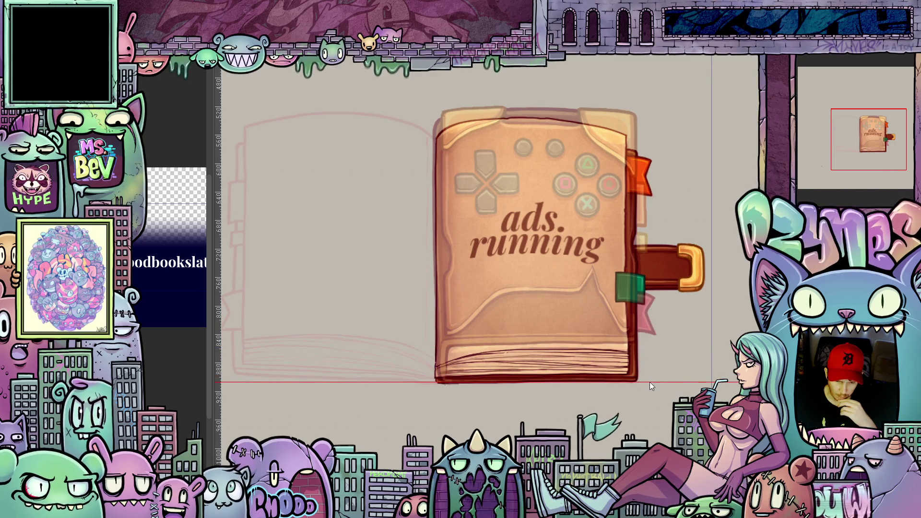
Set the guide along the bottom edge of the book pages.
{"action": "left_click_drag", "start_coordinate": [649, 382], "coordinate": [657, 346]}
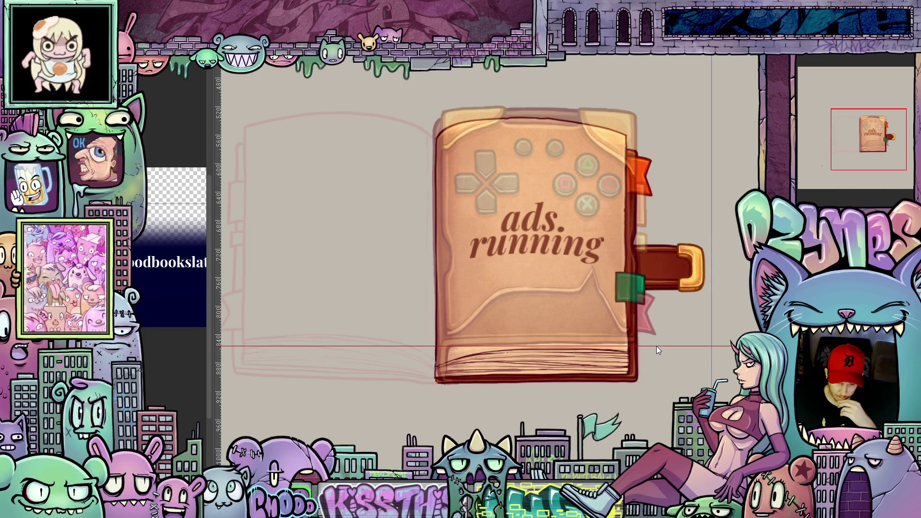
{"action": "left_click_drag", "start_coordinate": [656, 346], "coordinate": [656, 346]}
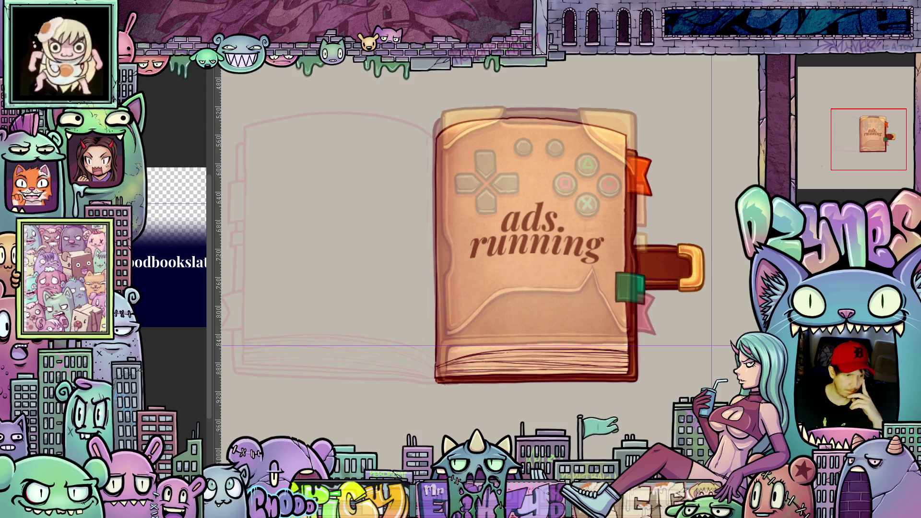
{"action": "left_click", "coordinate": [144, 65]}
{"action": "mouse_move", "coordinate": [144, 276]}
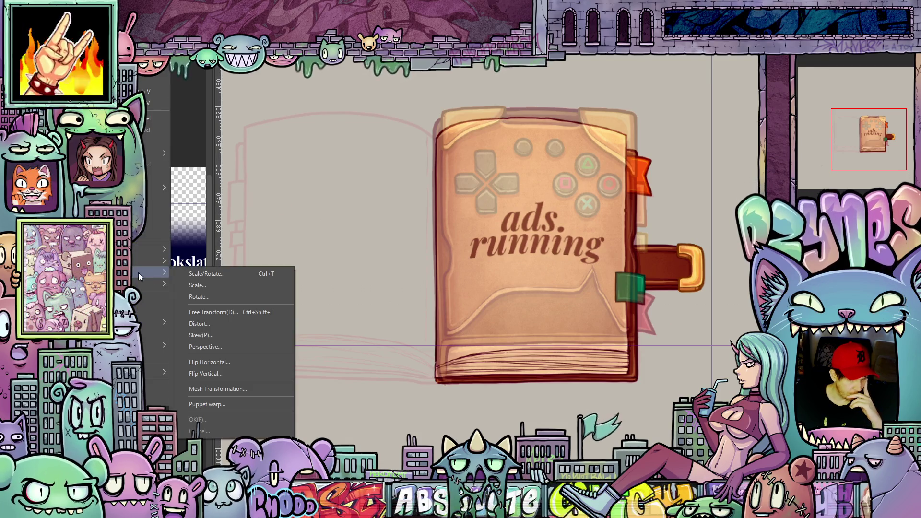
Apply a perspective transform lowering the cover's right side and confirm it.
{"action": "left_click", "coordinate": [241, 346]}
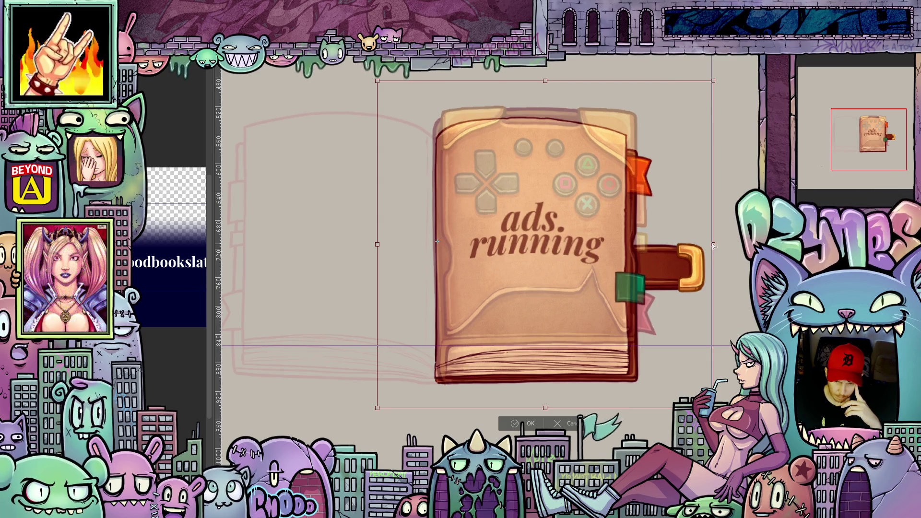
{"action": "left_click_drag", "start_coordinate": [715, 246], "coordinate": [714, 249]}
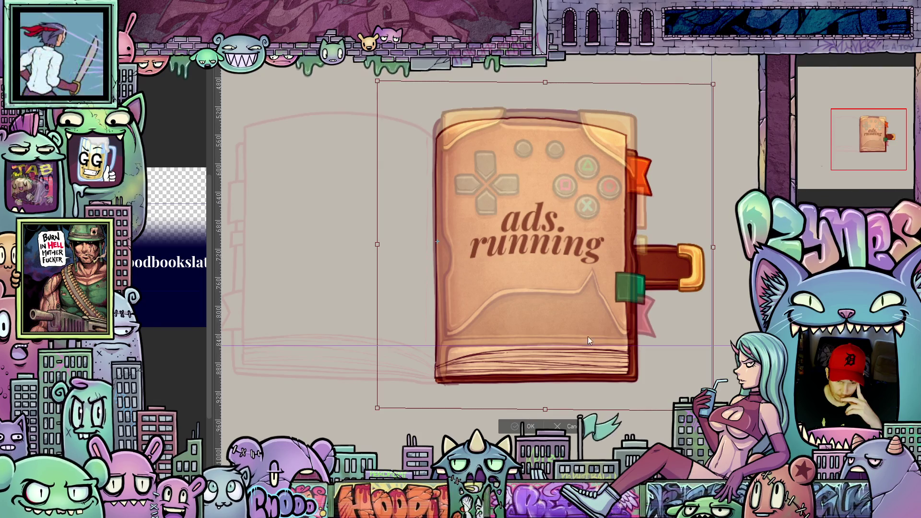
{"action": "key", "text": "Return"}
{"action": "scroll", "coordinate": [612, 318], "scroll_direction": "down", "scroll_amount": 1}
{"action": "scroll", "coordinate": [567, 290], "scroll_direction": "down", "scroll_amount": 1}
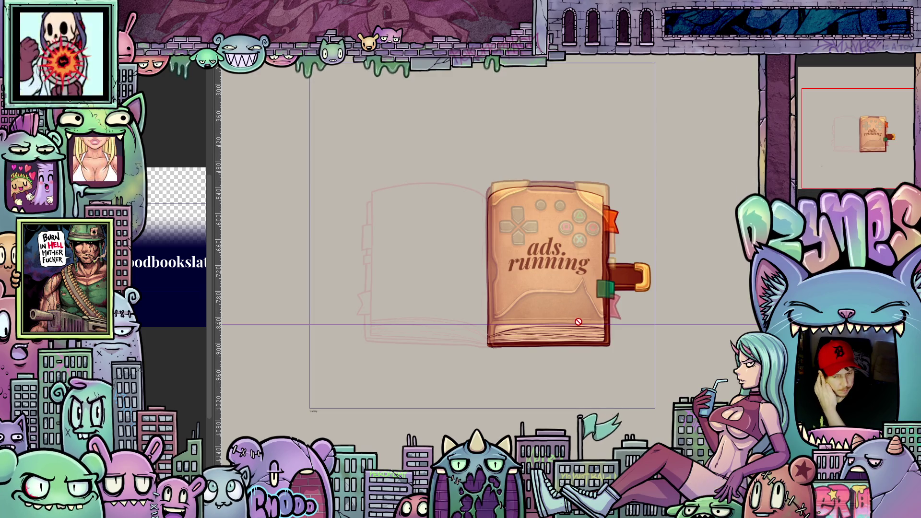
{"action": "scroll", "coordinate": [590, 336], "scroll_direction": "up", "scroll_amount": 1}
{"action": "scroll", "coordinate": [547, 337], "scroll_direction": "up", "scroll_amount": 1}
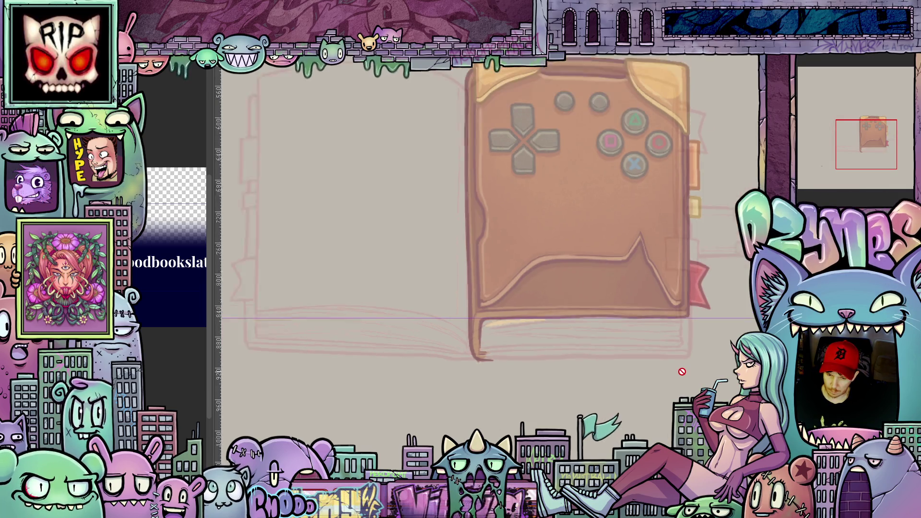
{"action": "scroll", "coordinate": [681, 372], "scroll_direction": "down", "scroll_amount": 1}
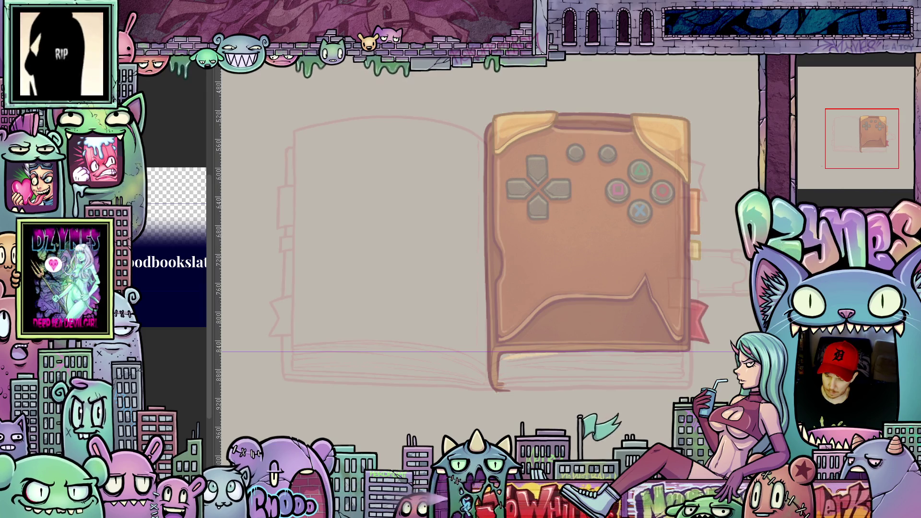
Hide the colour fill and tan highlights, then nudge the controller line art upward.
{"action": "key", "text": "ctrl+z"}
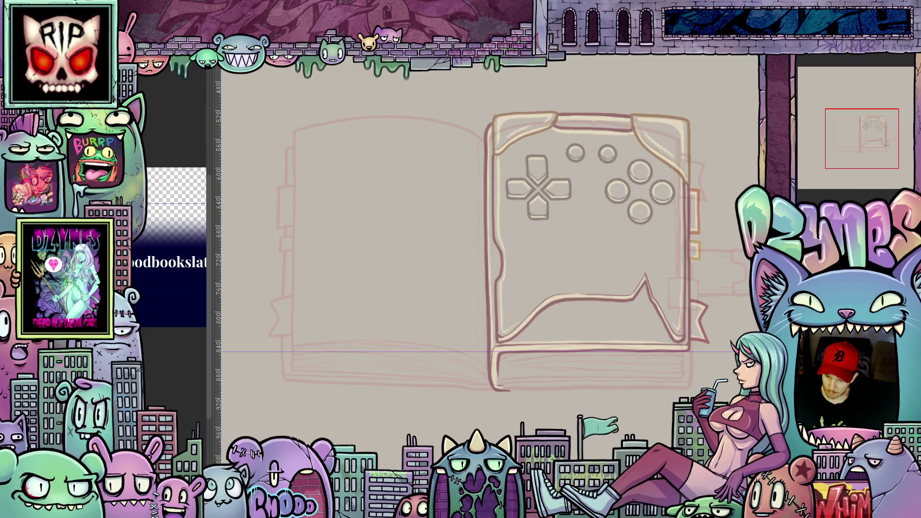
{"action": "key", "text": "ctrl+z"}
{"action": "key", "text": "ctrl+z"}
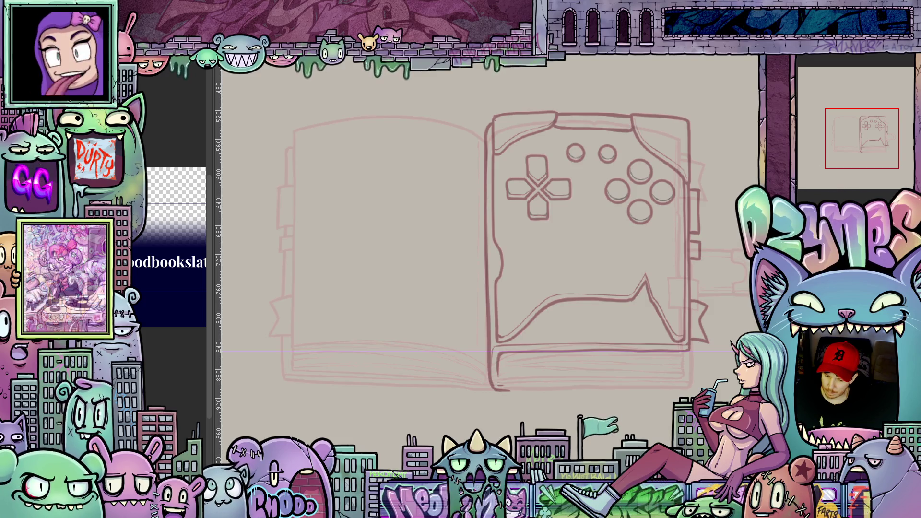
{"action": "key", "text": "shift+Up"}
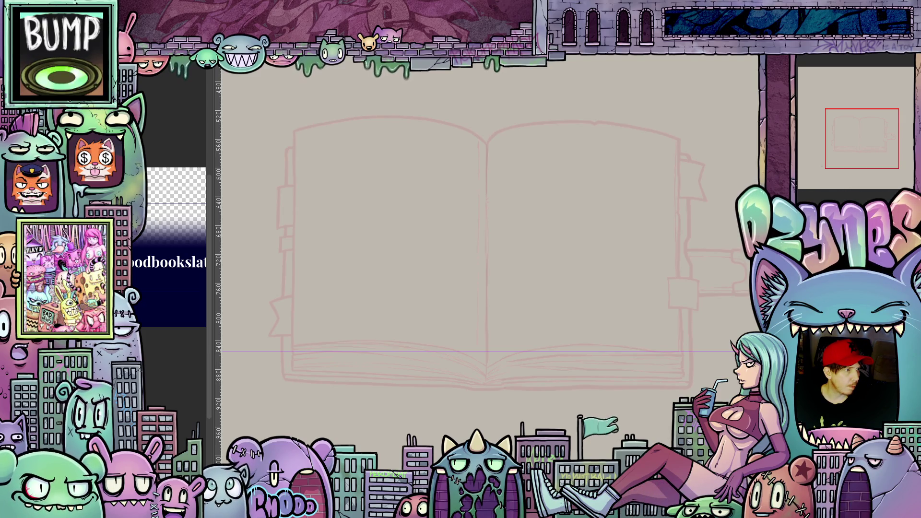
Cycle layer visibility from the coloured cover to the text-filled page image, nudging the line art up.
{"action": "key", "text": "ctrl+v"}
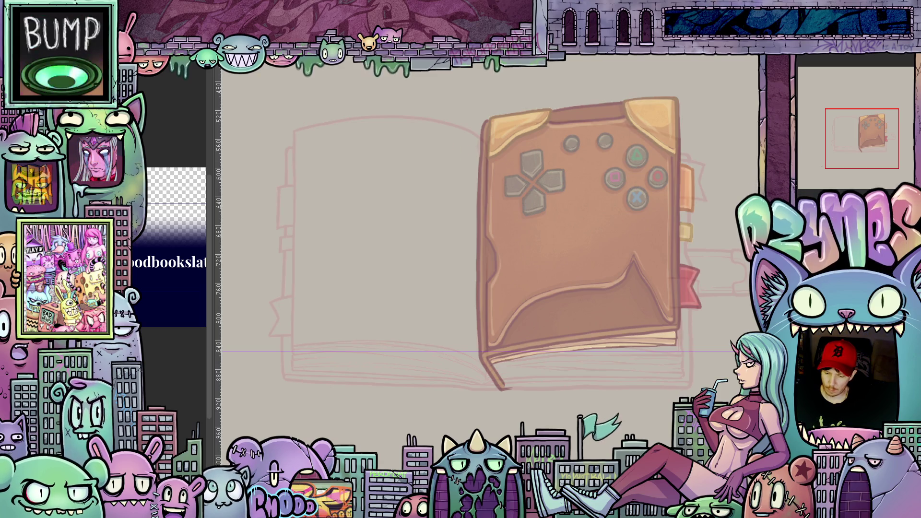
{"action": "key", "text": "ctrl+z"}
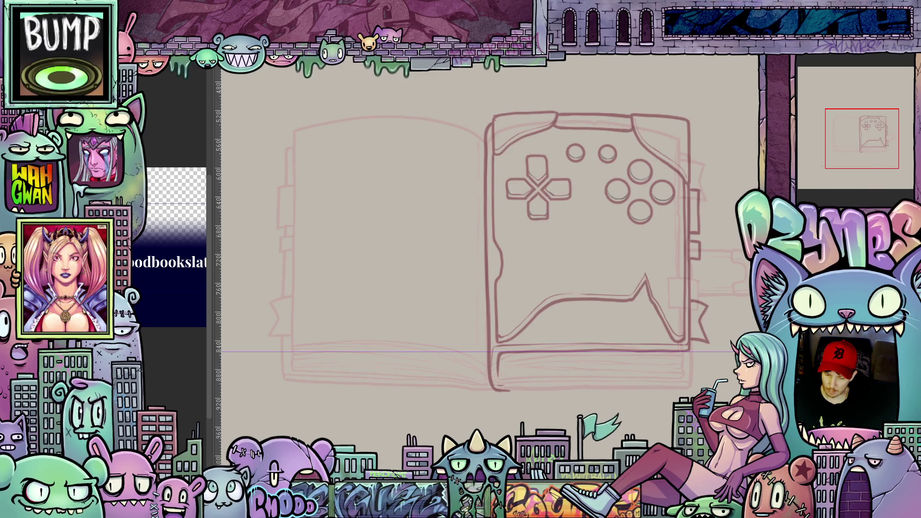
{"action": "key", "text": "Up"}
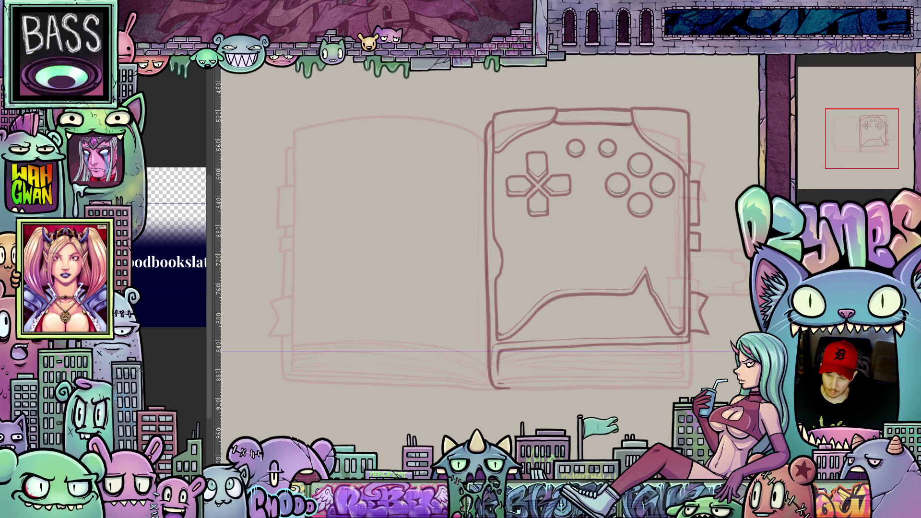
{"action": "key", "text": "ctrl+v"}
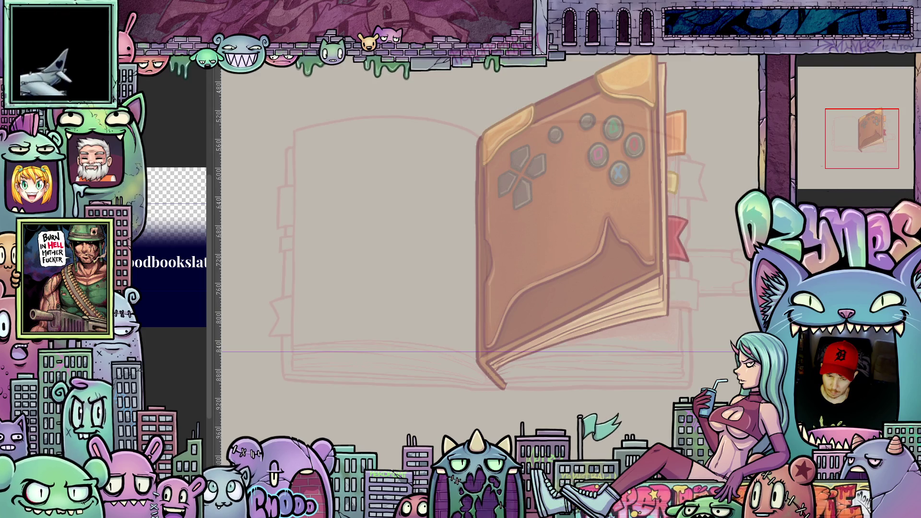
{"action": "key", "text": "ctrl+v"}
{"action": "key", "text": "ctrl+v"}
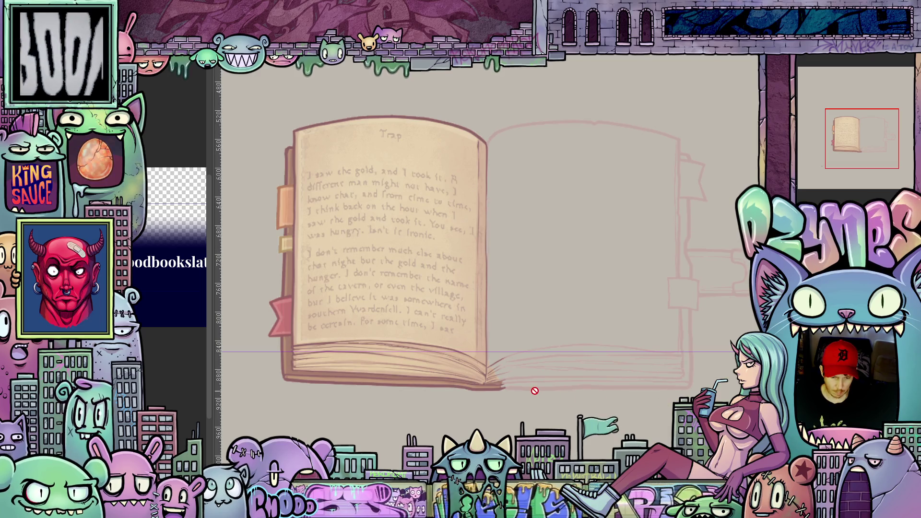
Centre the page in view and try a slight skew on the text-filled page image.
{"action": "key", "text": "ctrl+z"}
{"action": "left_click_drag", "start_coordinate": [388, 394], "coordinate": [495, 398]}
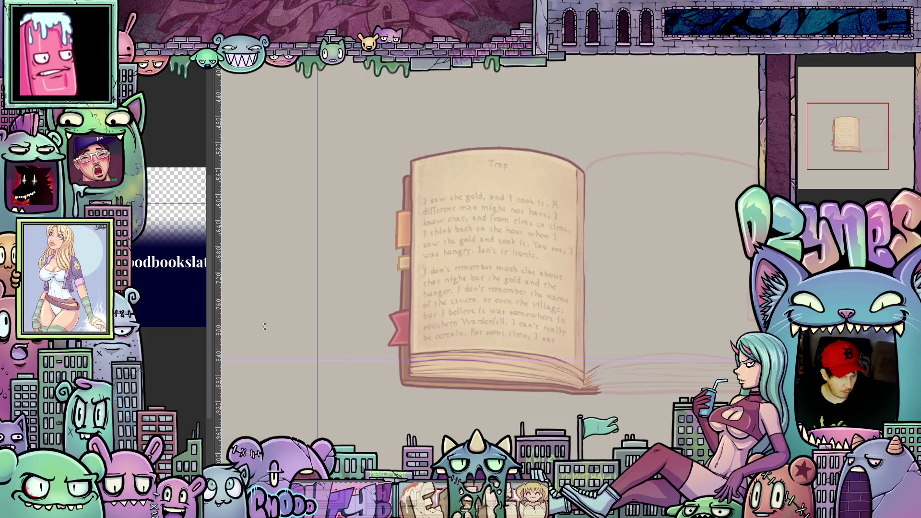
{"action": "left_click", "coordinate": [242, 336]}
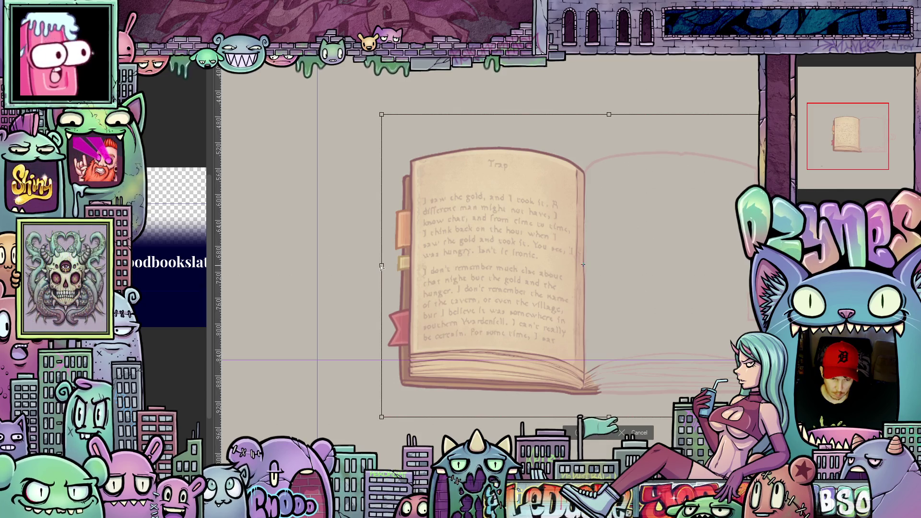
{"action": "left_click_drag", "start_coordinate": [381, 265], "coordinate": [382, 269]}
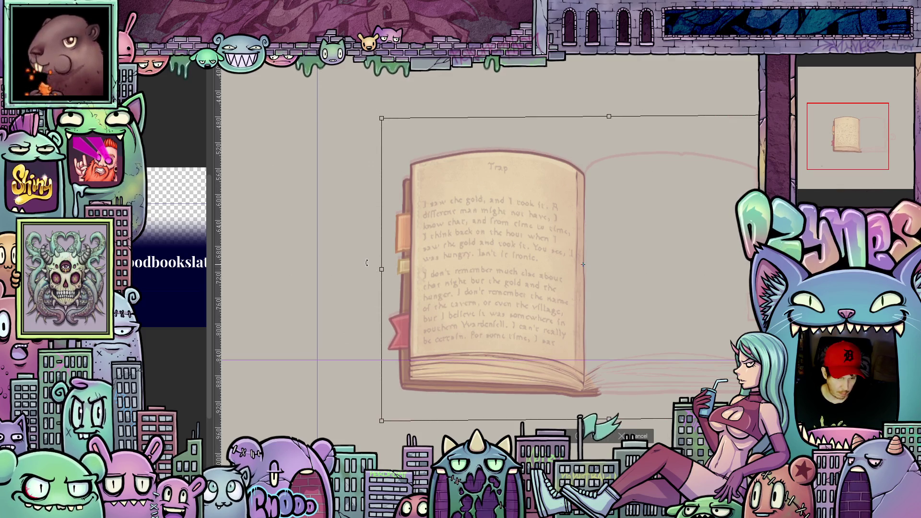
{"action": "left_click_drag", "start_coordinate": [381, 269], "coordinate": [381, 286]}
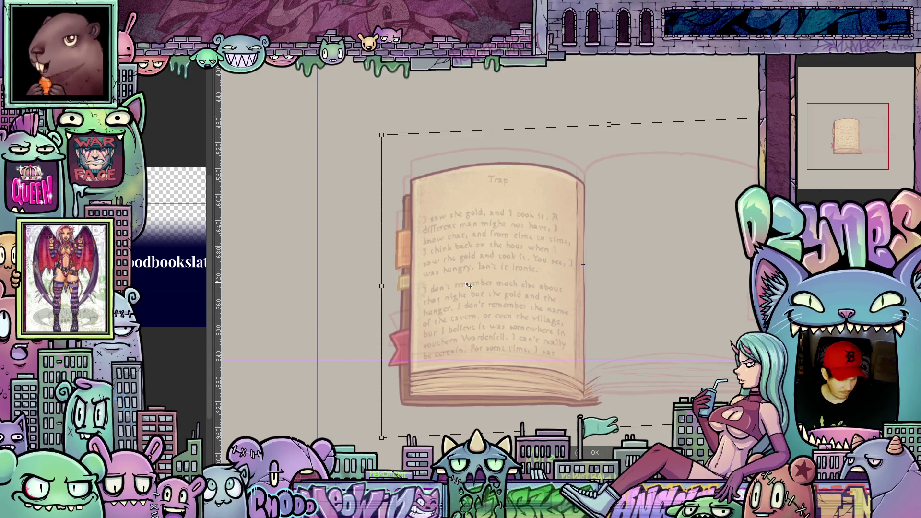
Cancel the skew leaving the page unchanged and select a rectangle around it.
{"action": "key", "text": "ctrl+z"}
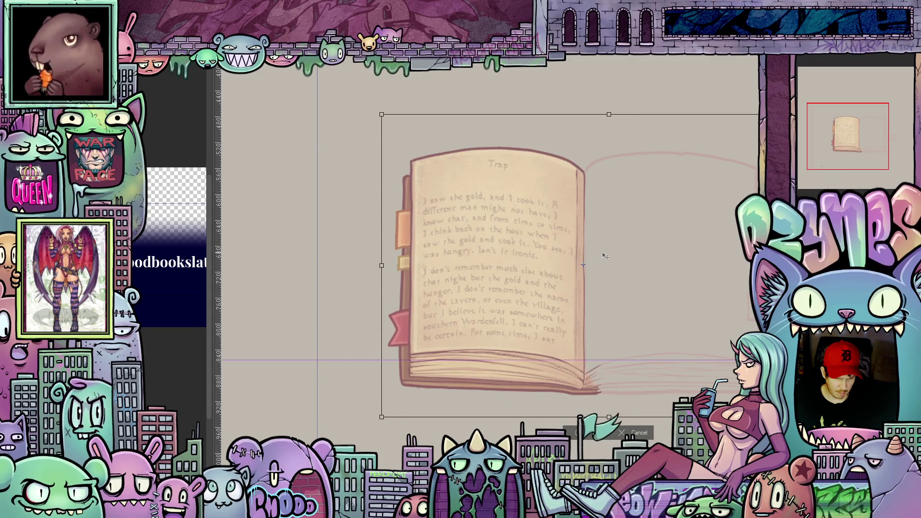
{"action": "key", "text": "Return"}
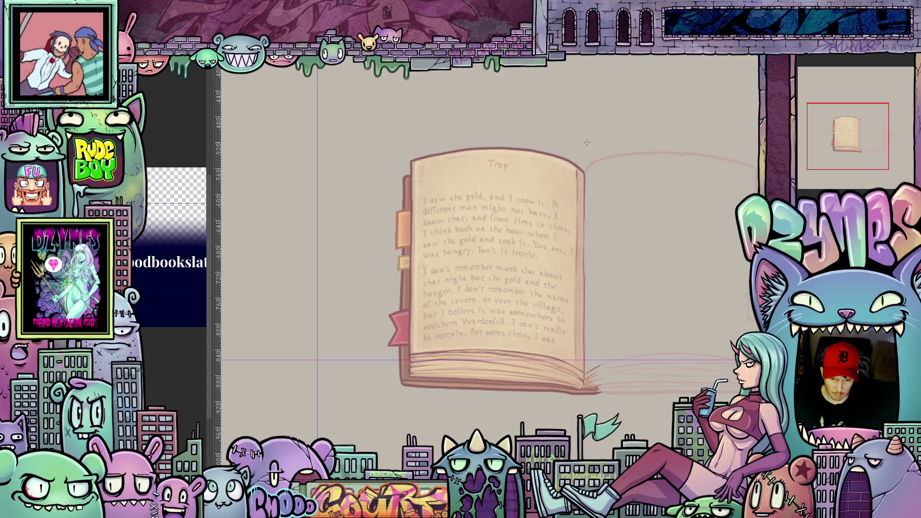
{"action": "left_click_drag", "start_coordinate": [587, 143], "coordinate": [351, 414]}
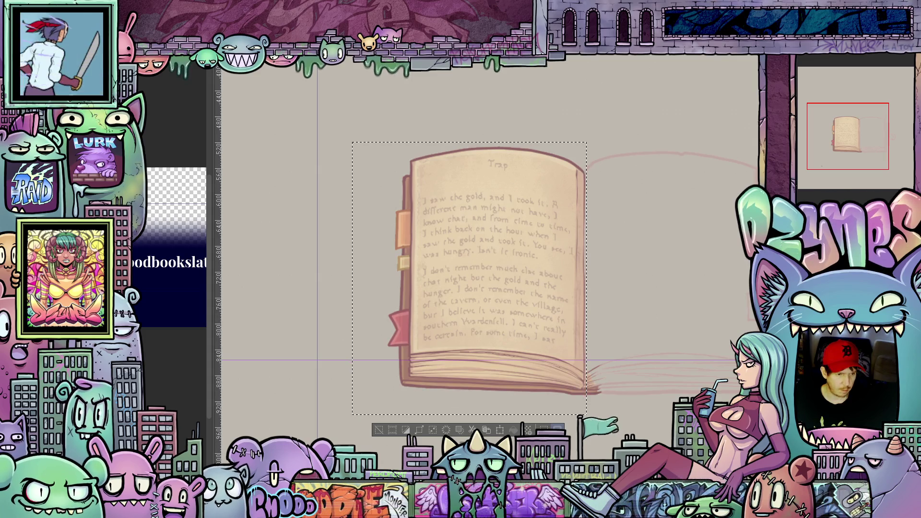
Scale/Rotate the 'Trap' page image to sit on the left page, commit it and deselect.
{"action": "left_click", "coordinate": [144, 64]}
{"action": "mouse_move", "coordinate": [148, 272]}
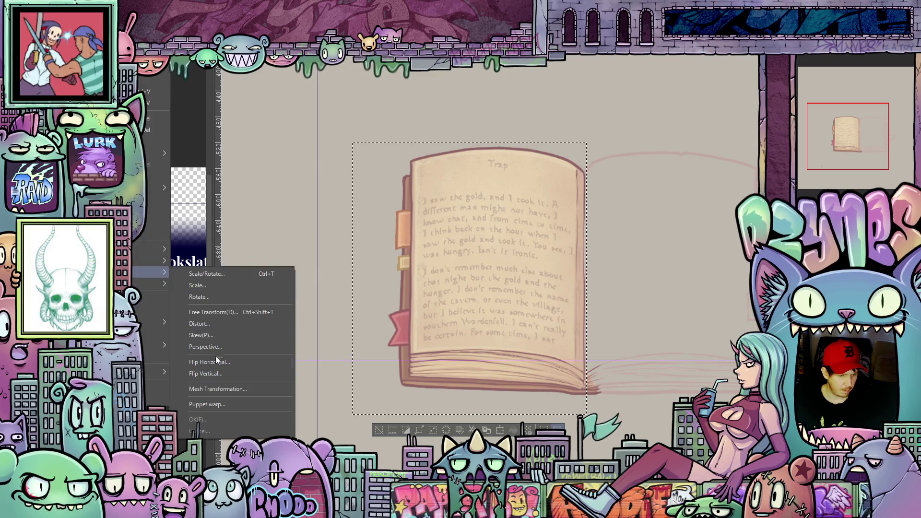
{"action": "left_click", "coordinate": [221, 338]}
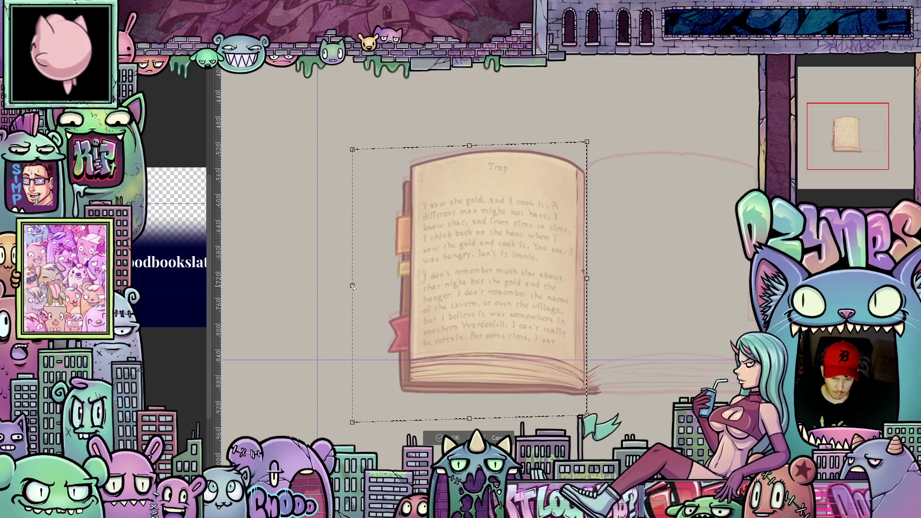
{"action": "scroll", "coordinate": [669, 337], "scroll_direction": "down", "scroll_amount": 1}
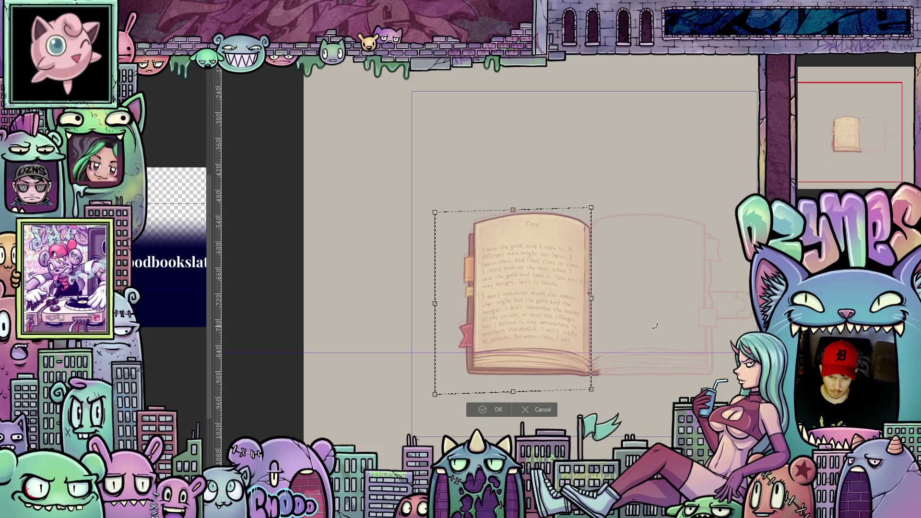
{"action": "scroll", "coordinate": [647, 314], "scroll_direction": "up", "scroll_amount": 1}
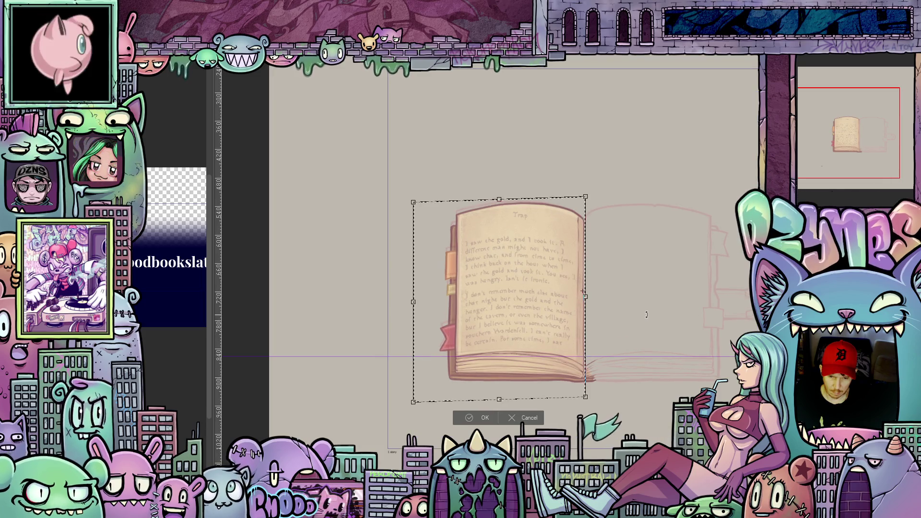
{"action": "left_click", "coordinate": [478, 419]}
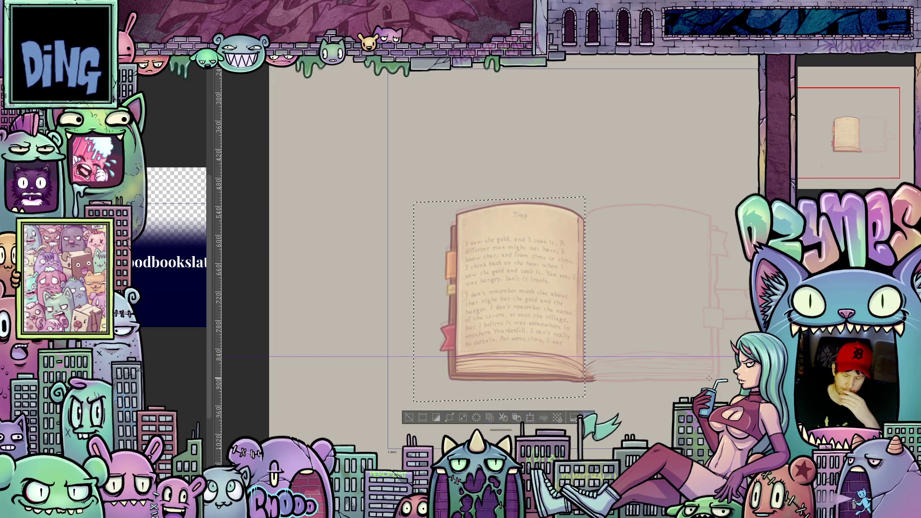
{"action": "left_click", "coordinate": [515, 391]}
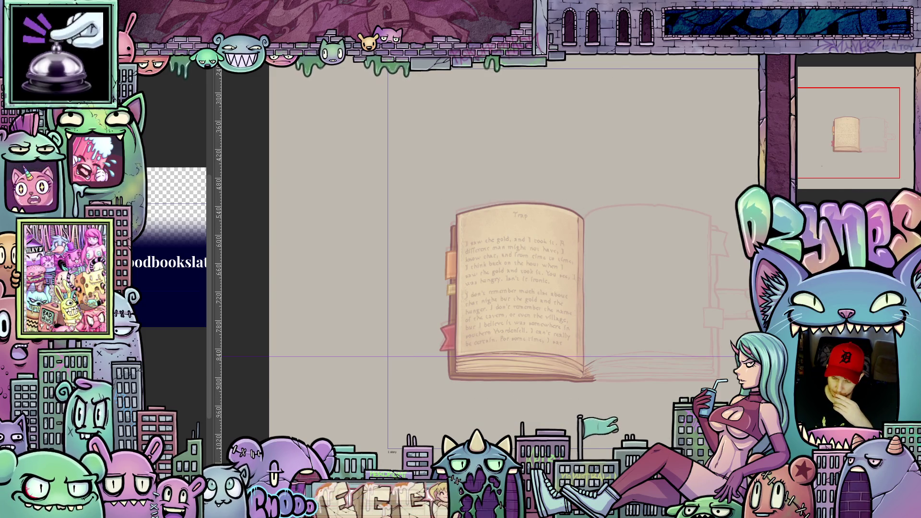
Hide the coloured page image and the angled book reference painting.
{"action": "key", "text": "ctrl+z"}
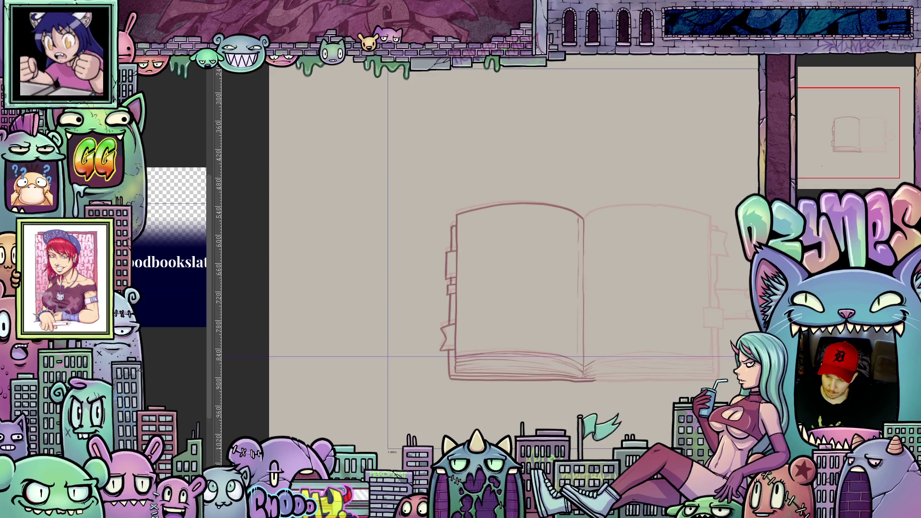
{"action": "key", "text": "ctrl+z"}
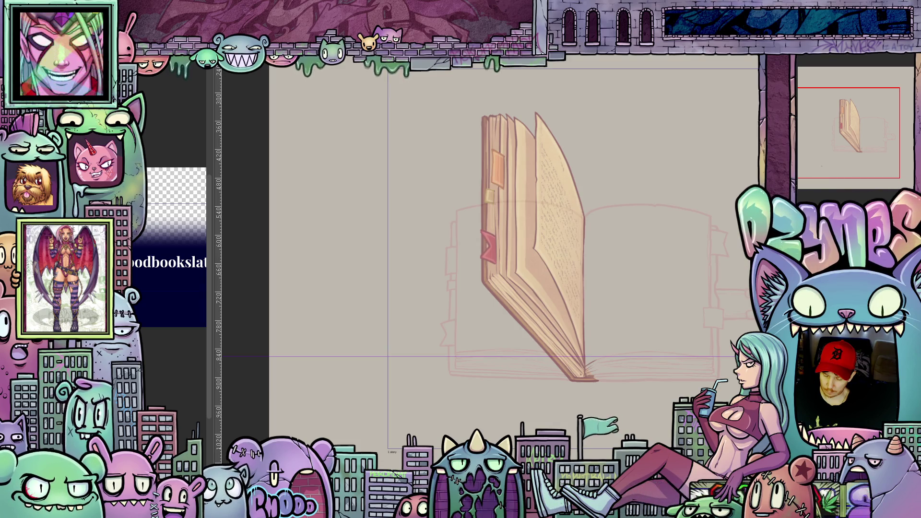
{"action": "key", "text": "ctrl+z"}
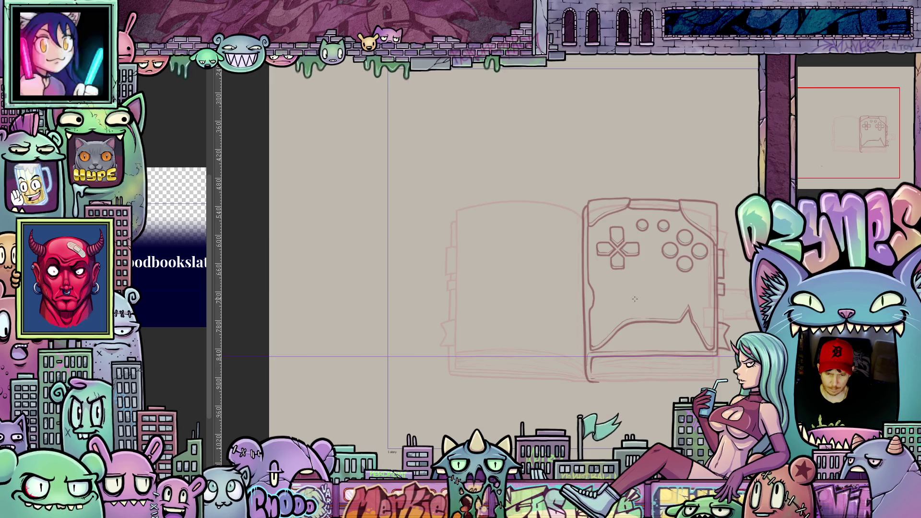
Draw a straight red vertical line down the book's spine, undoing the first misplaced stroke.
{"action": "left_click_drag", "start_coordinate": [304, 76], "coordinate": [301, 441]}
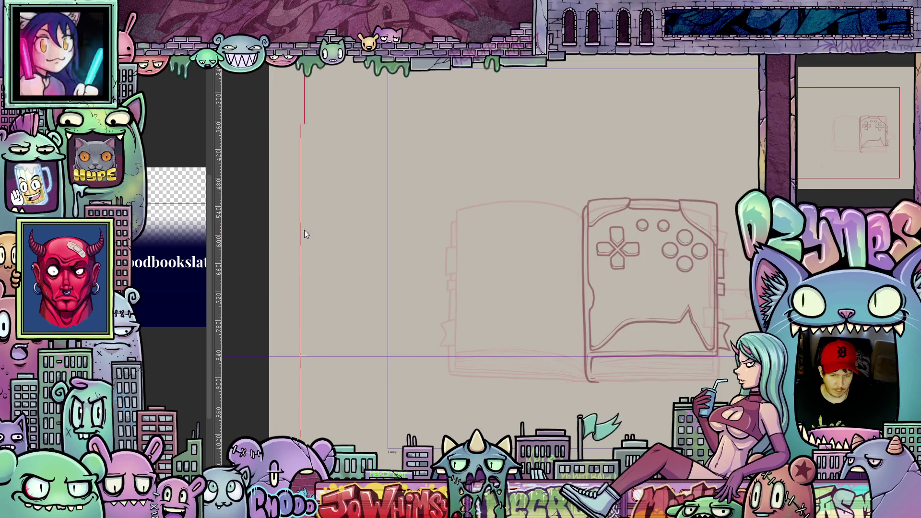
{"action": "key", "text": "ctrl+z"}
{"action": "left_click_drag", "start_coordinate": [585, 55], "coordinate": [585, 432]}
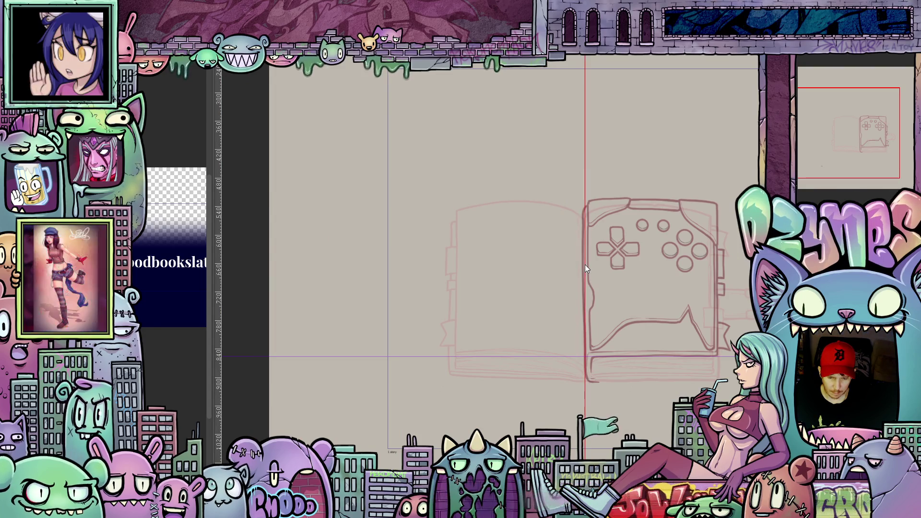